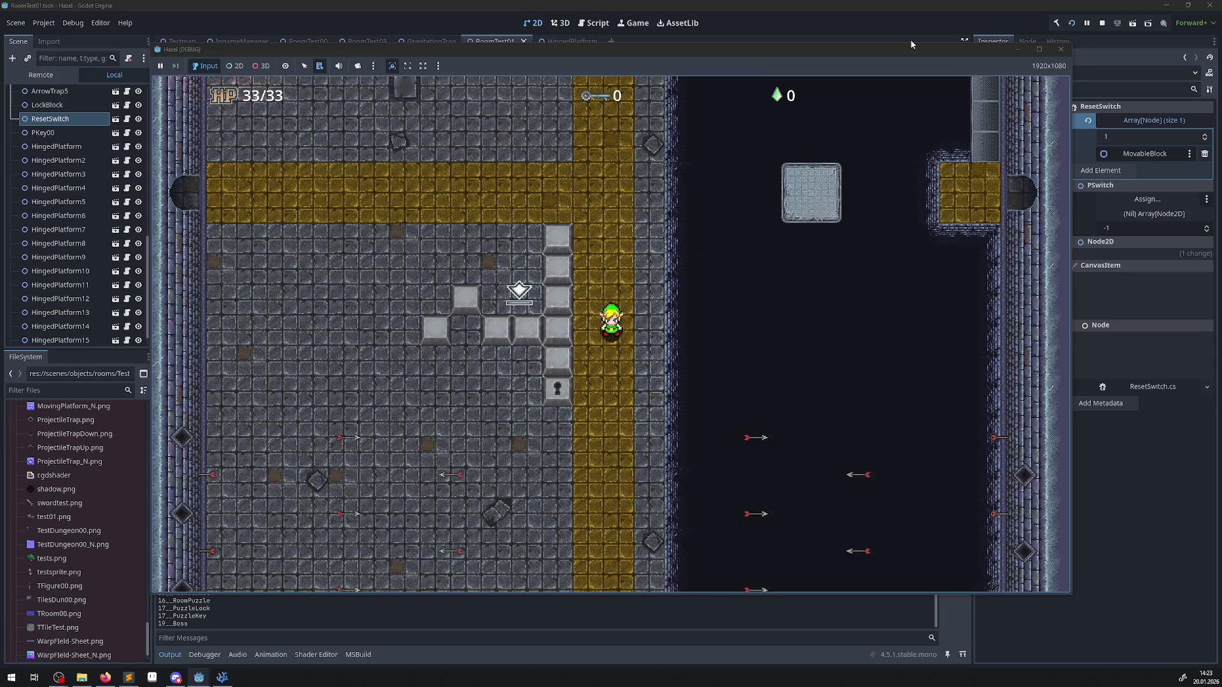
# - Walk the player north over the gold crossing, up the block column and back down beside it
pyautogui.press('Up')
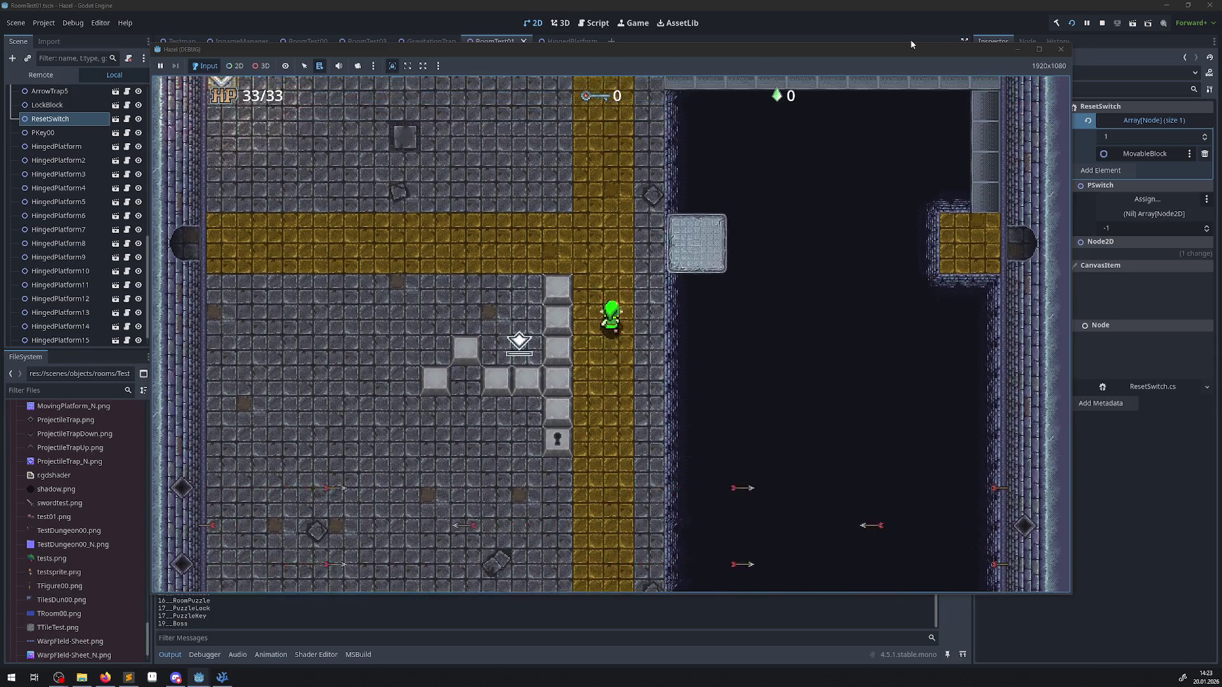
pyautogui.press('Up')
pyautogui.press('Left')
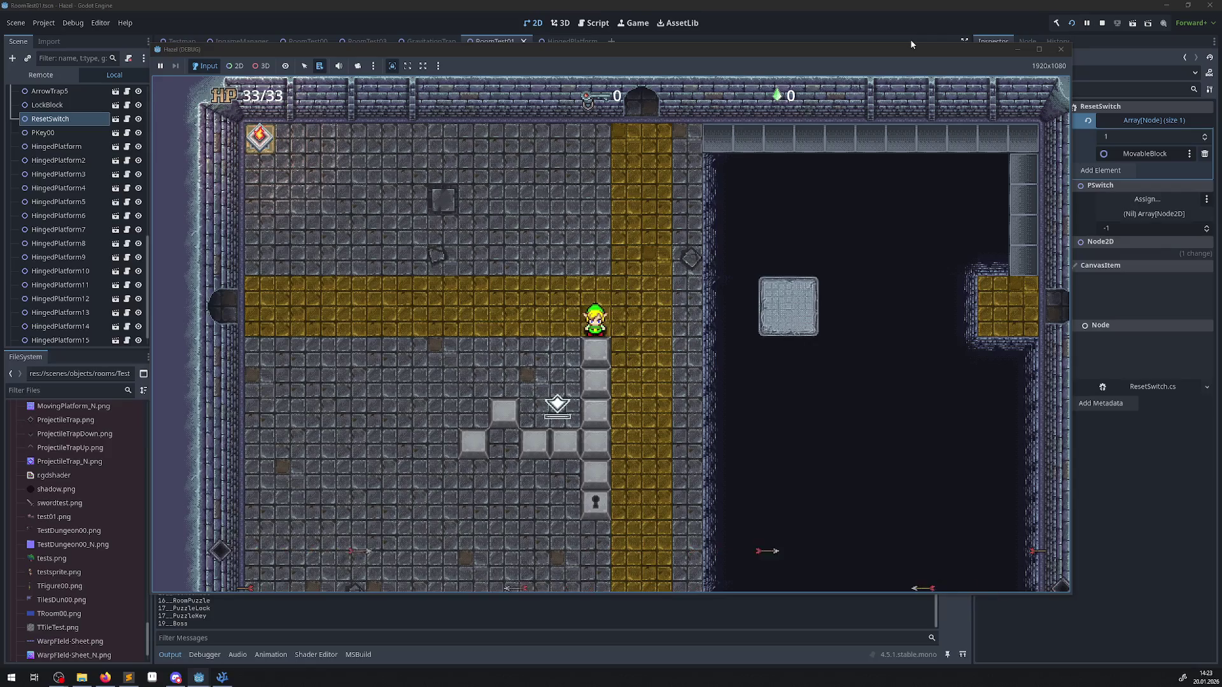
pyautogui.press('Up')
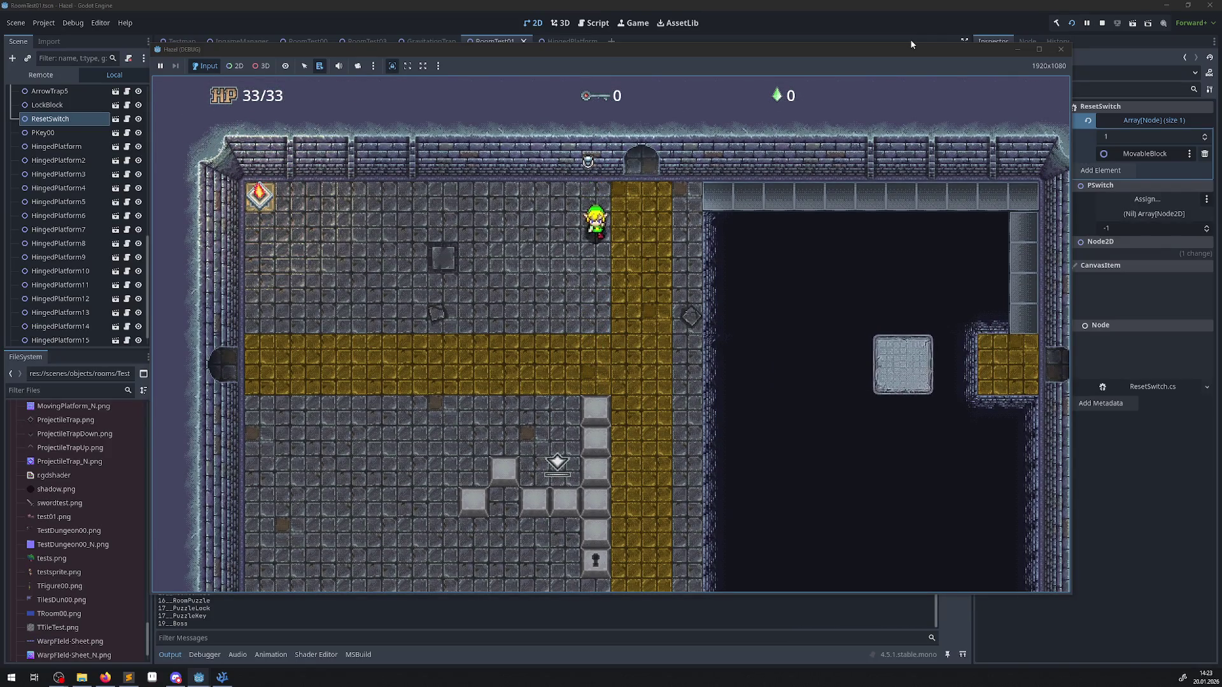
pyautogui.press('Down')
pyautogui.press('Left')
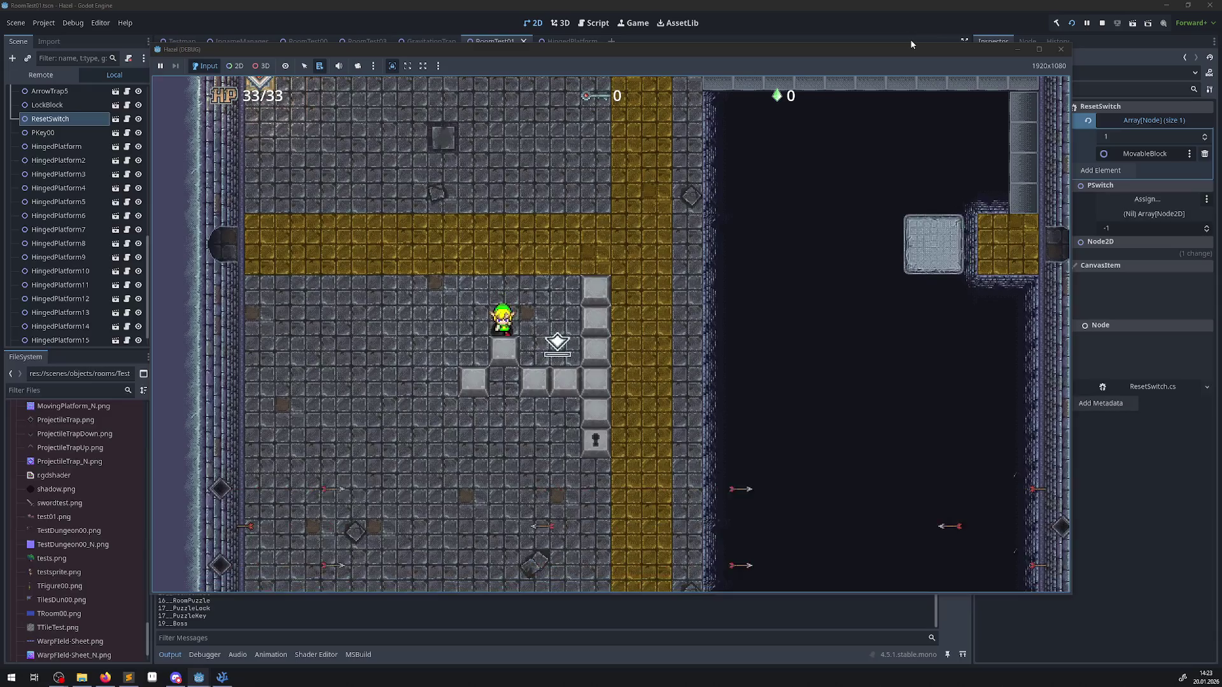
# - Push the stone block below the row down two tiles, then step back north
pyautogui.press('Down')
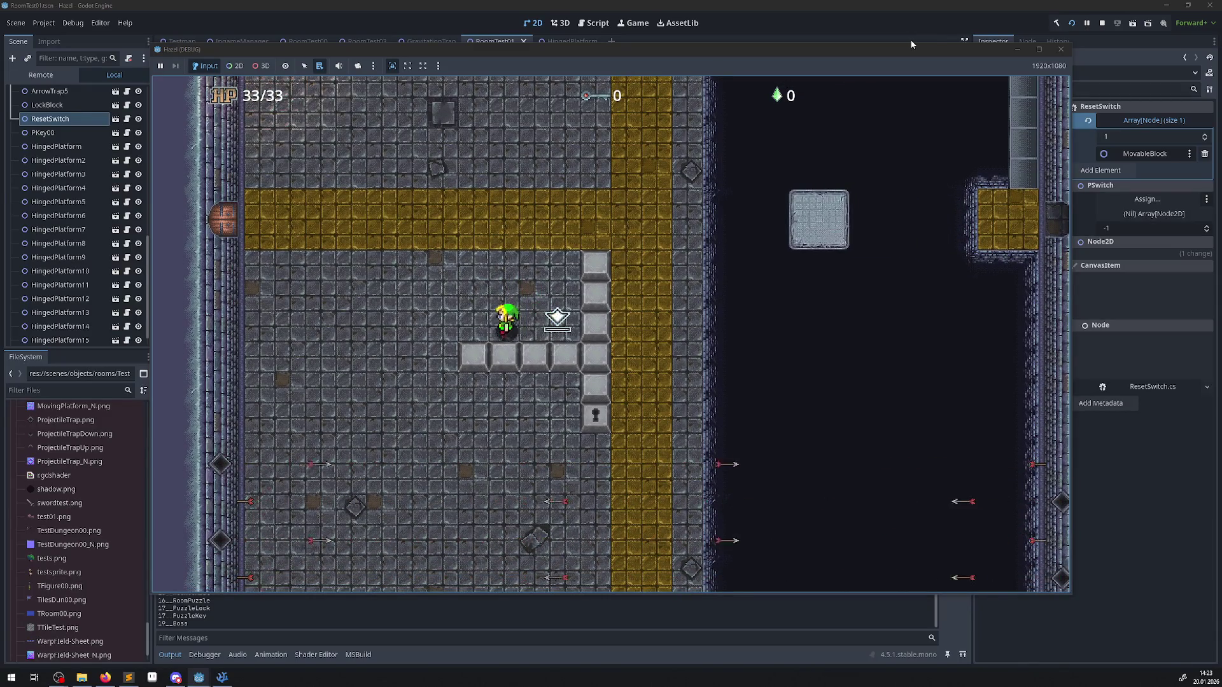
pyautogui.press('Down')
pyautogui.press('Up')
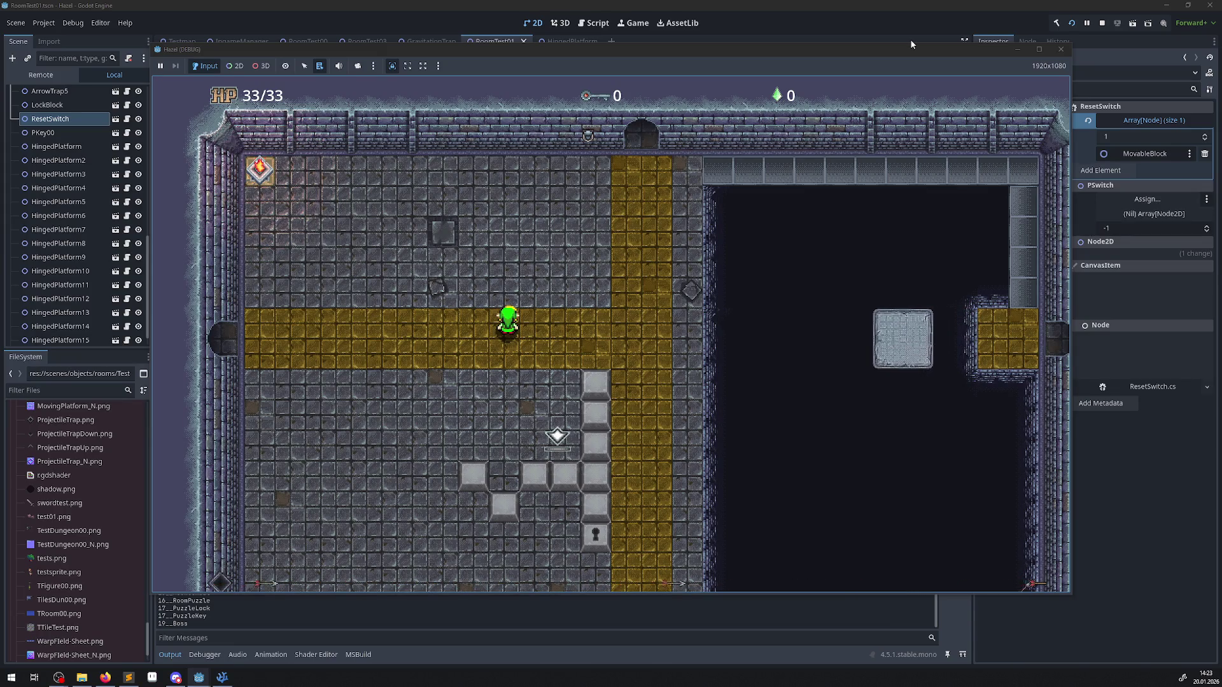
# - Walk to the pit edge, along the top walkway and down the vertical walkway
pyautogui.press('Right')
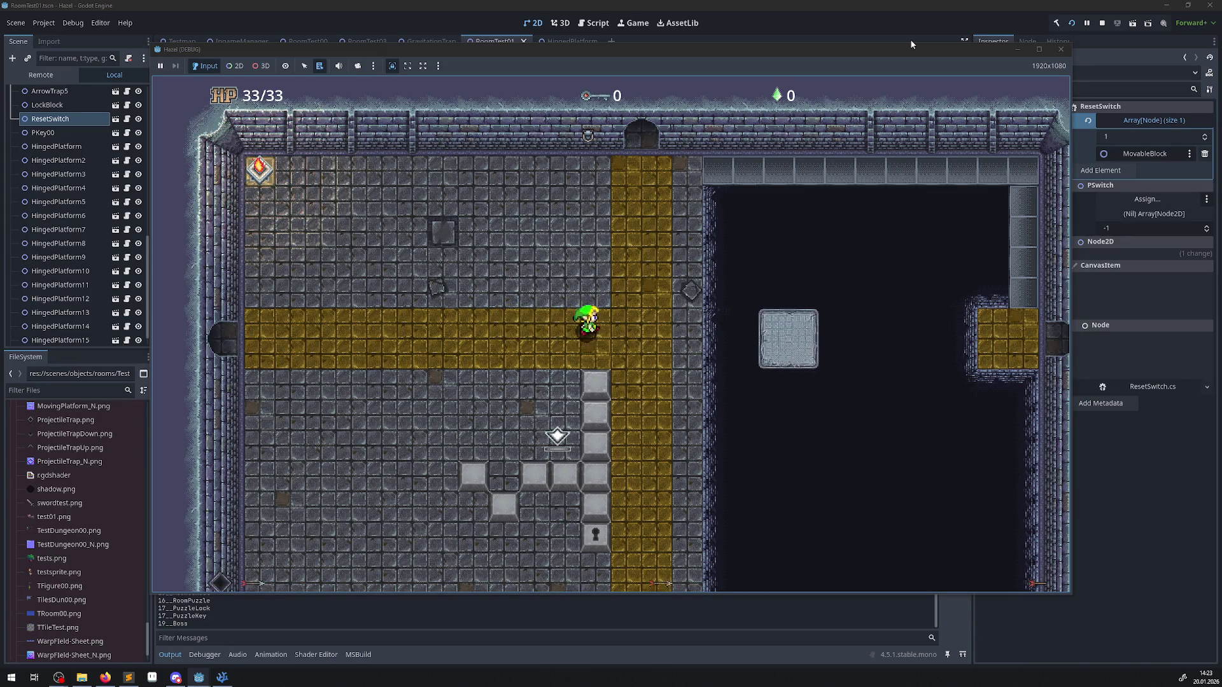
pyautogui.press('Up')
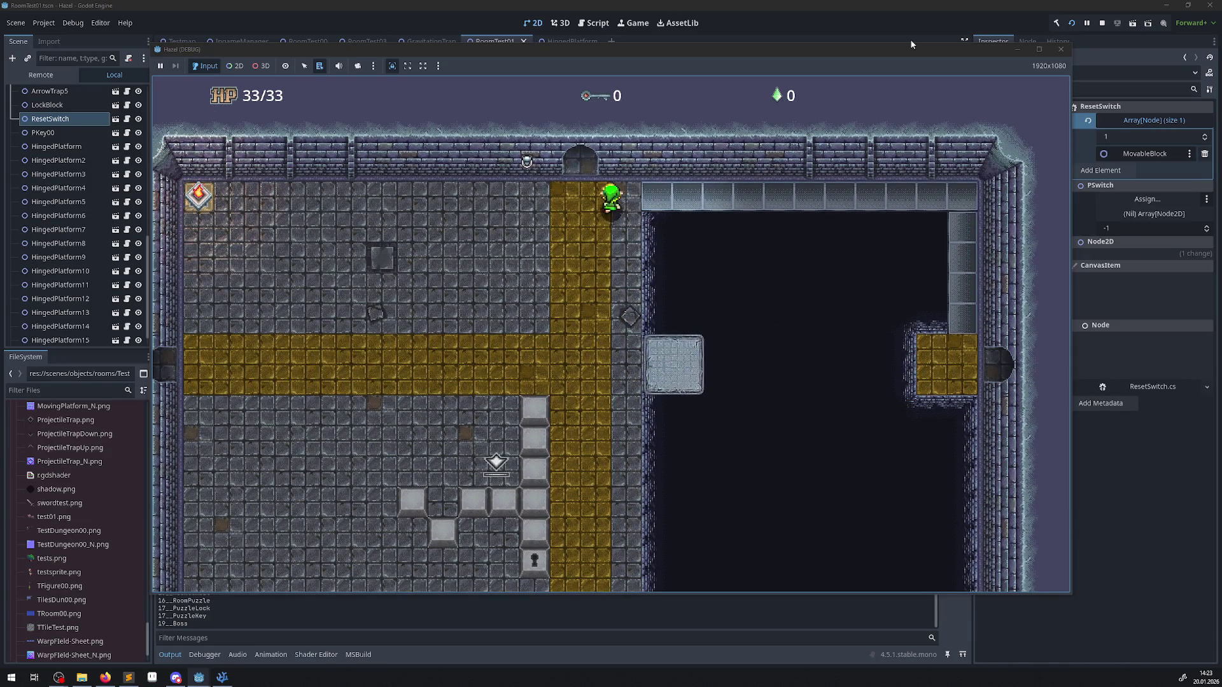
pyautogui.press('Right')
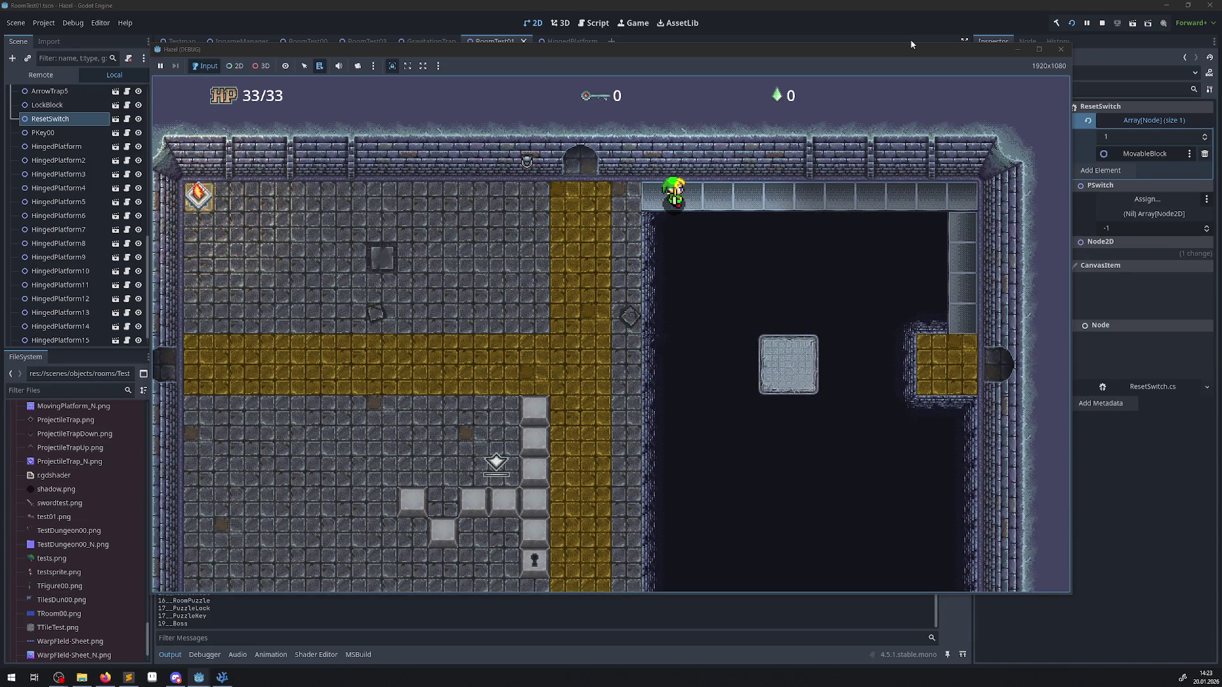
pyautogui.press('Left')
pyautogui.press('Left')
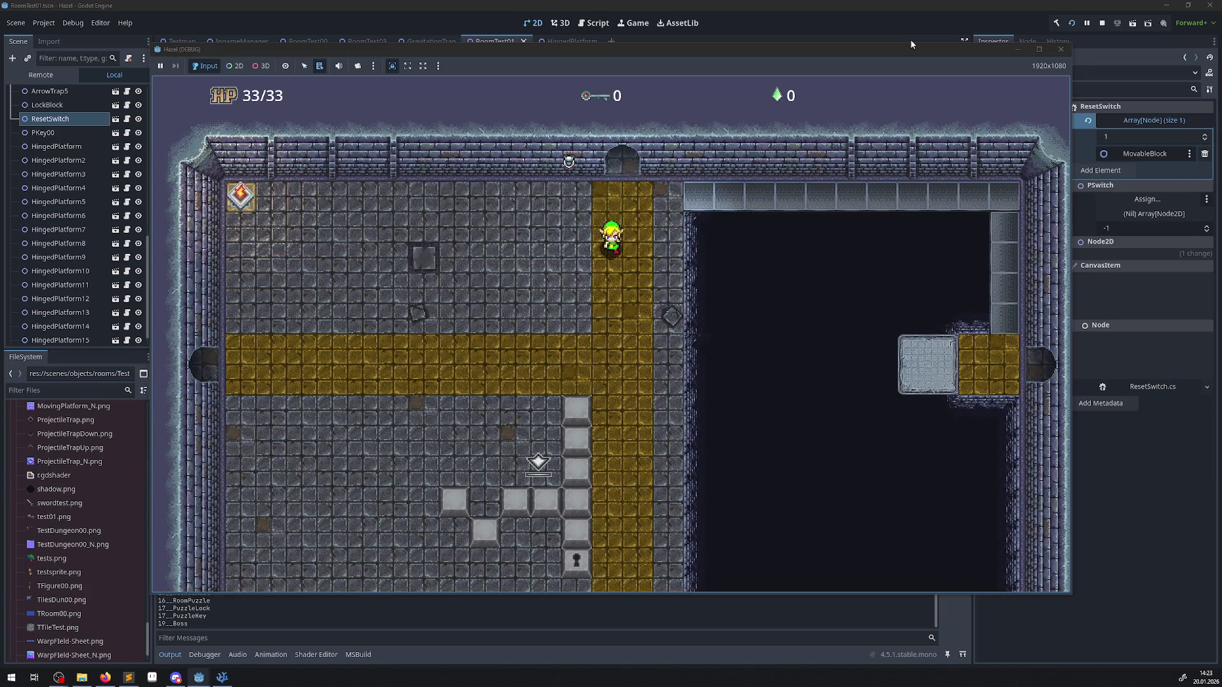
pyautogui.press('Down')
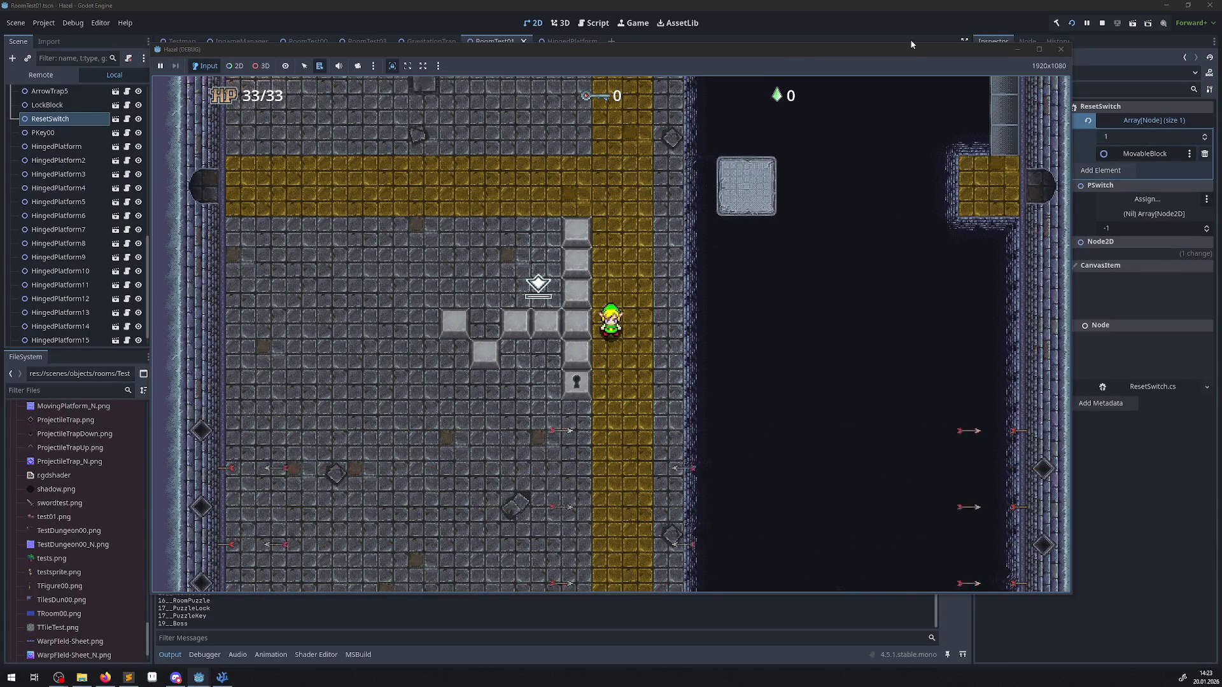
# - Cross the stone bridge, loop the right column, then return down the gold column to the blocks
pyautogui.press('Up')
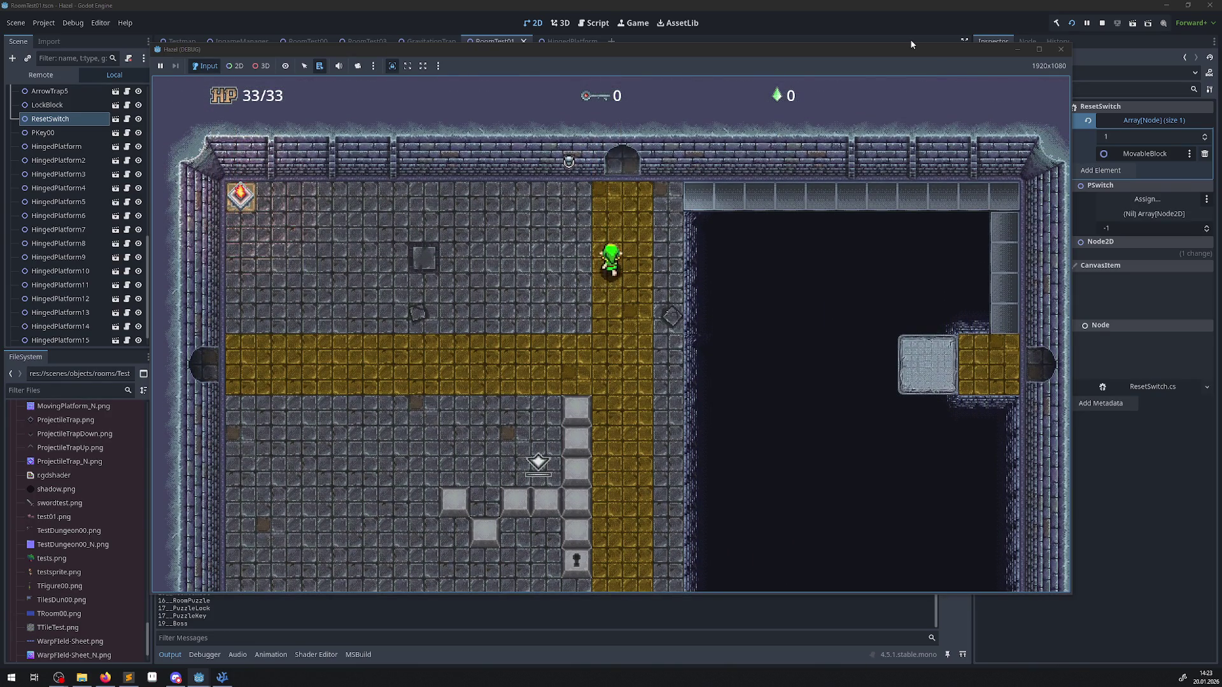
pyautogui.press('Right')
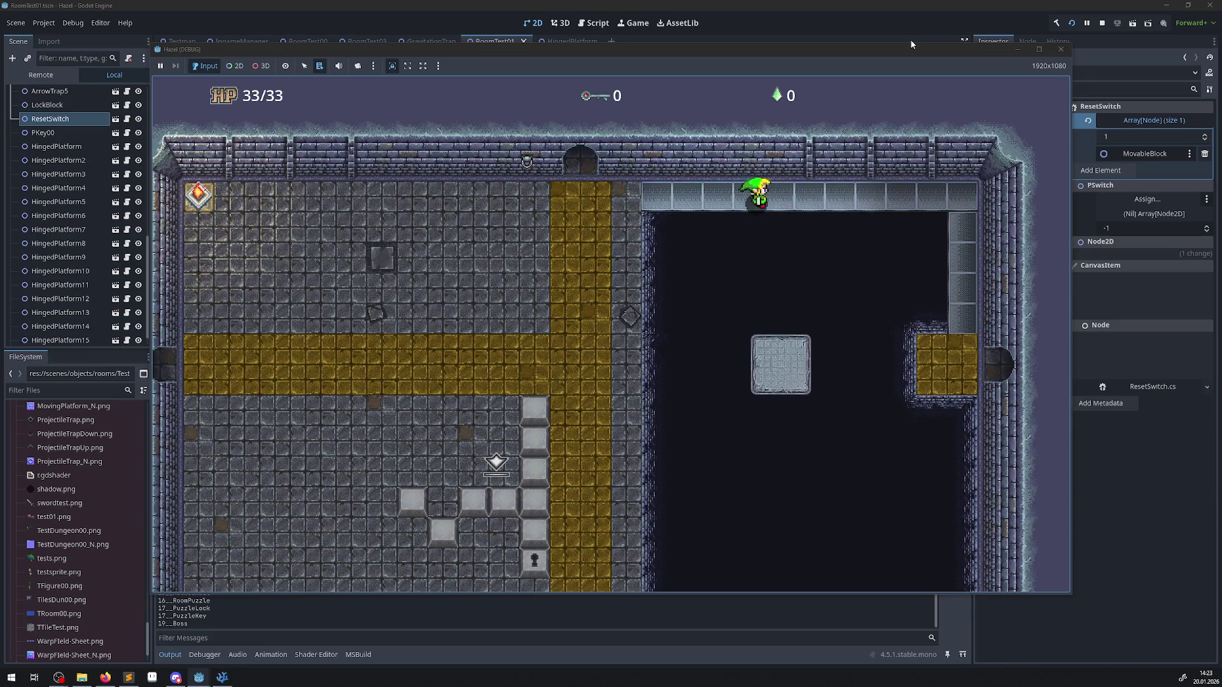
pyautogui.press('Down')
pyautogui.press('Down')
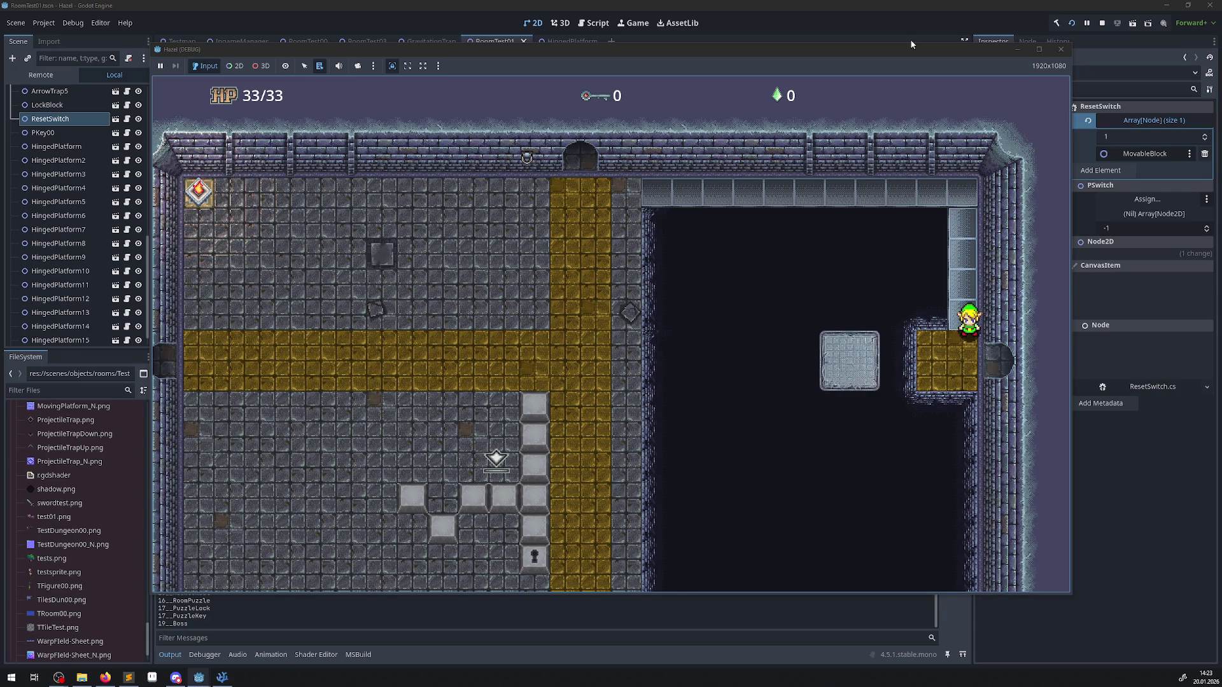
pyautogui.press('Up')
pyautogui.press('Left')
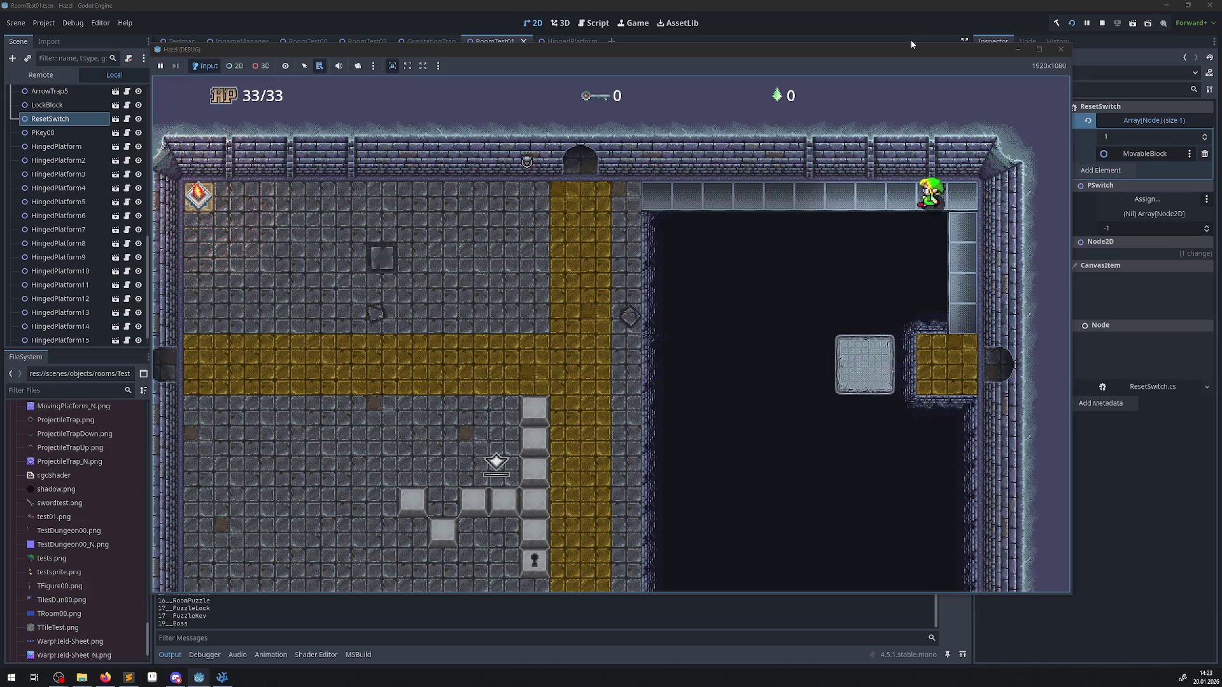
pyautogui.press('Down')
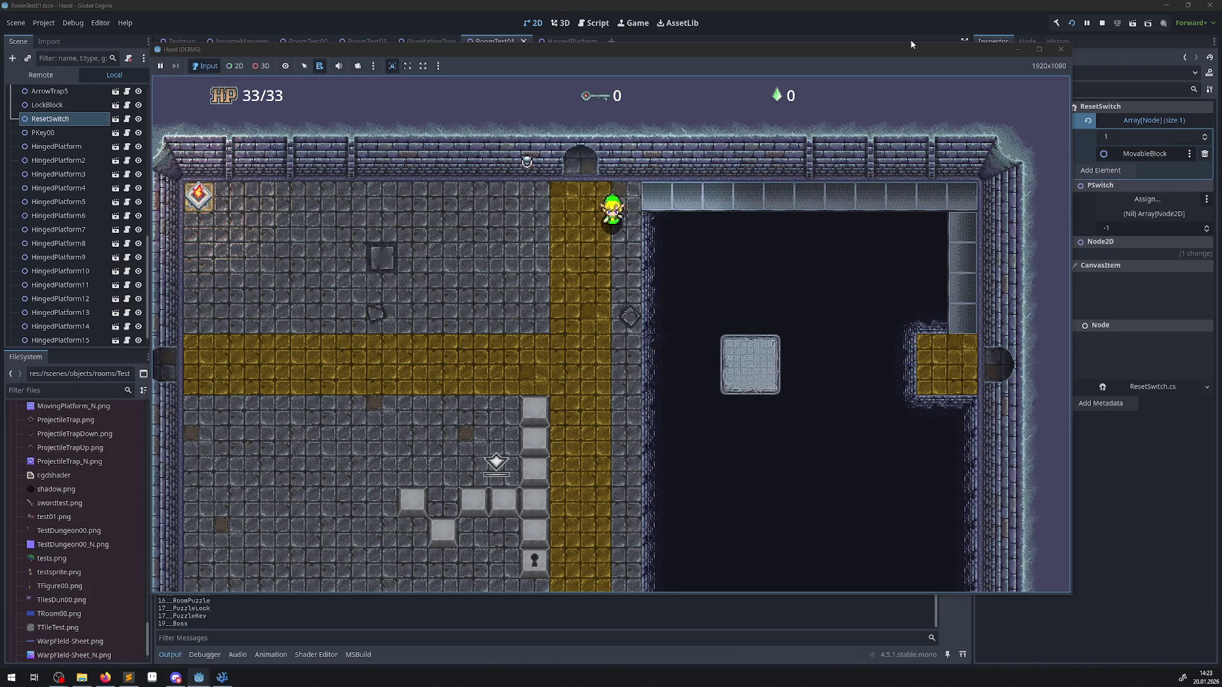
pyautogui.press('Left')
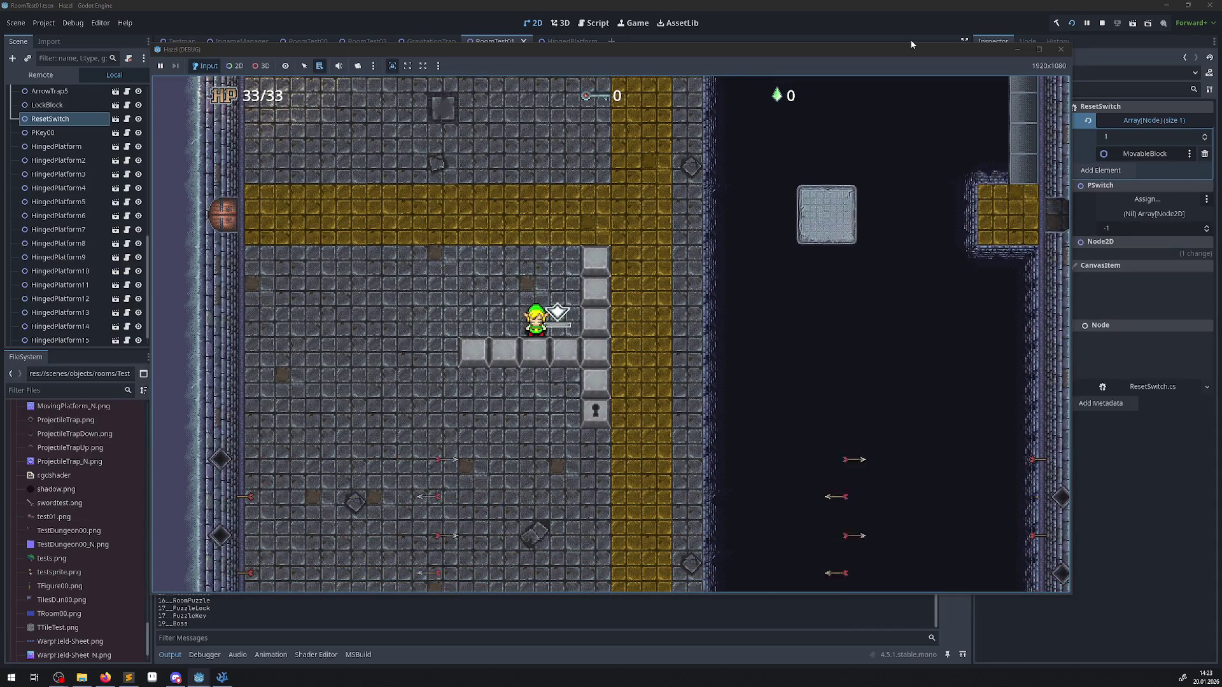
# - Walk left past the crystal switch, up to the top wall, then right and up into the gold column
pyautogui.press('Left')
pyautogui.press('Left')
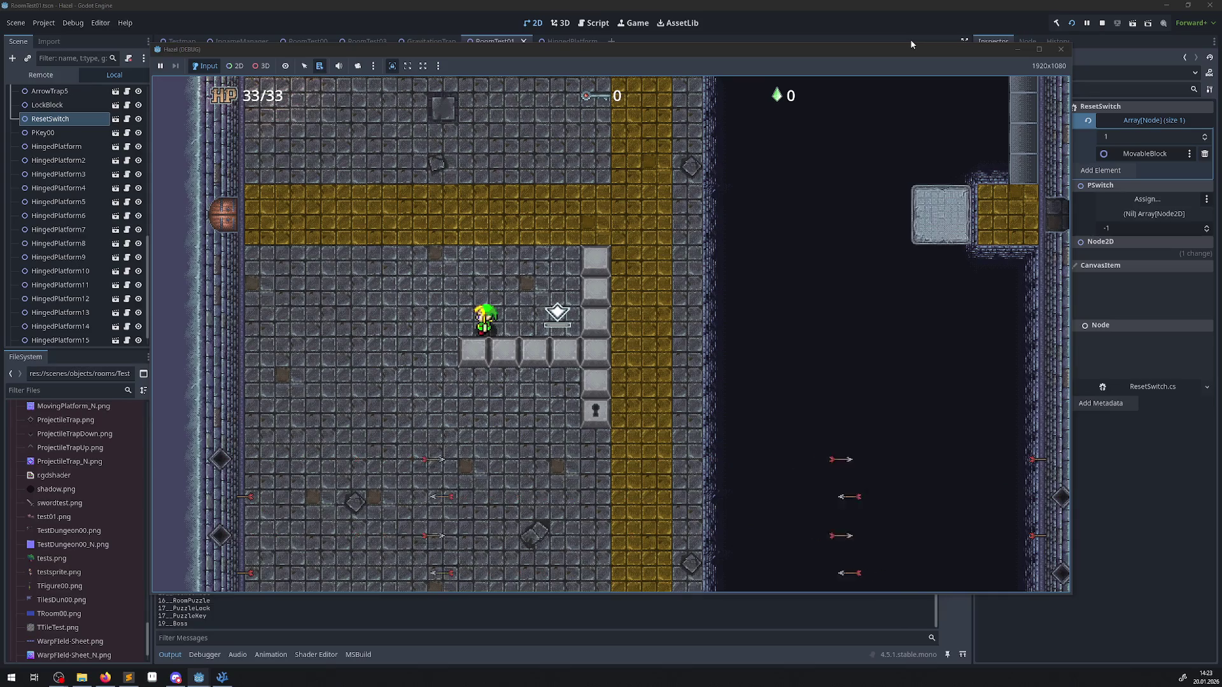
pyautogui.press('Up')
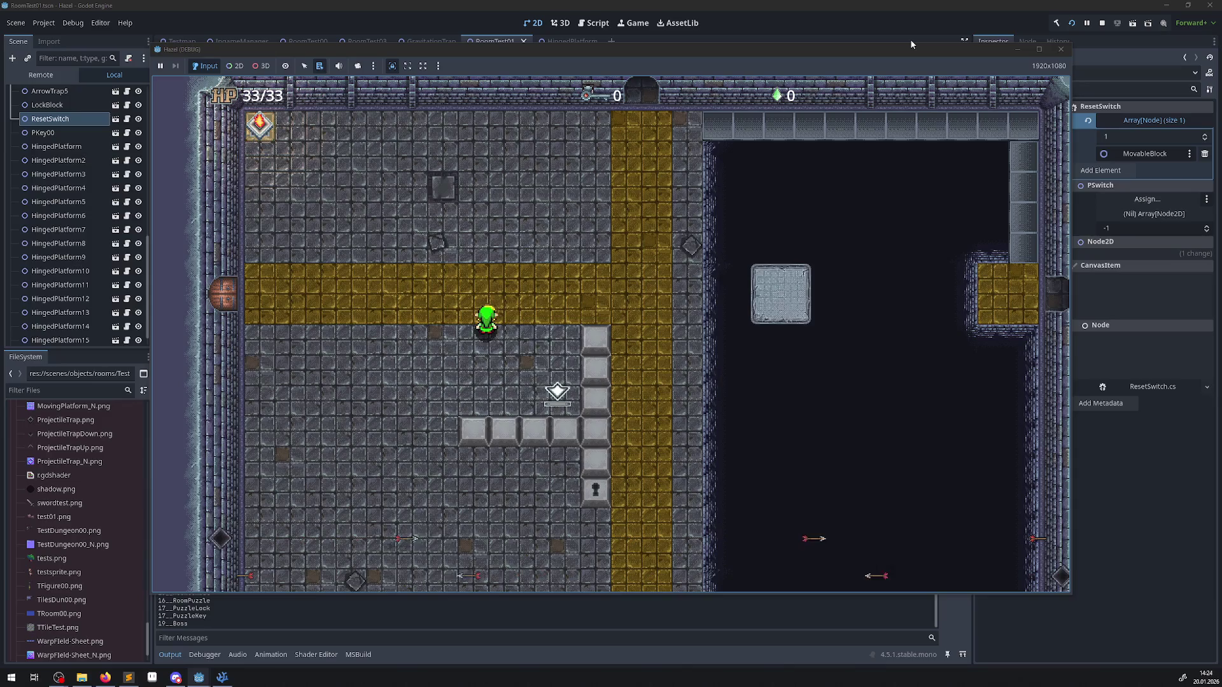
pyautogui.press('Right')
pyautogui.press('Up')
pyautogui.press('Up')
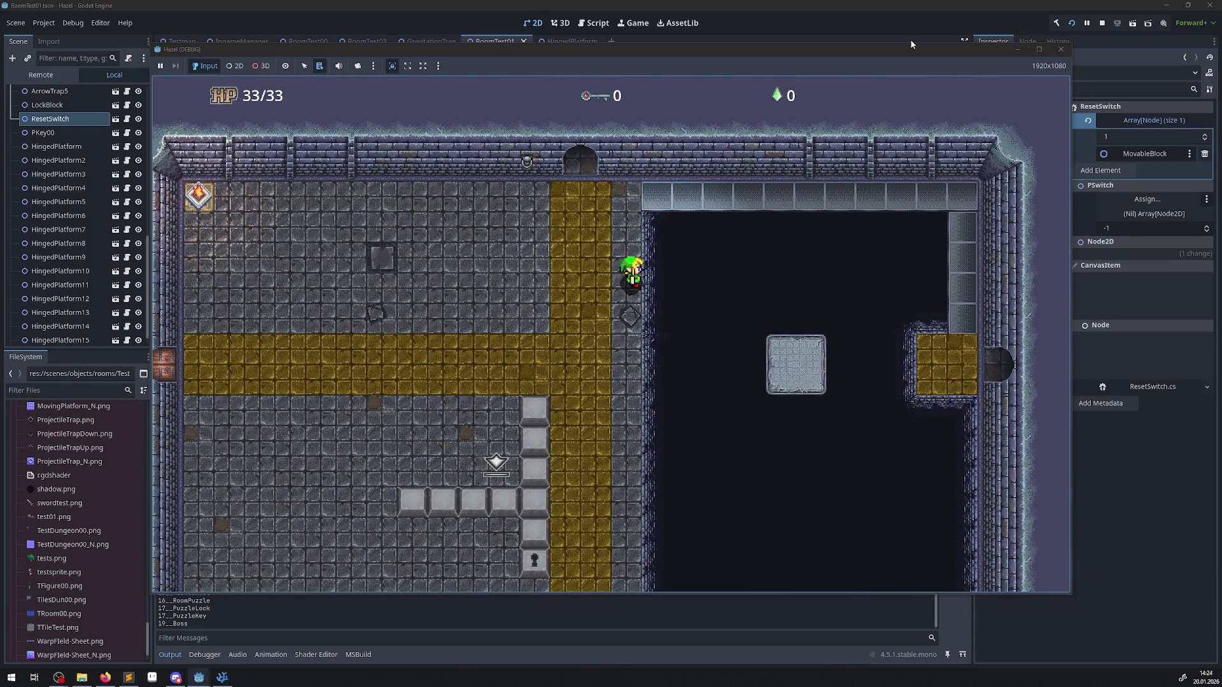
# - Move the player onto the top ledge, then switch to Firefox showing the Ocarina of Time Items wiki
pyautogui.press('Up')
pyautogui.press('Right')
pyautogui.press('Right')
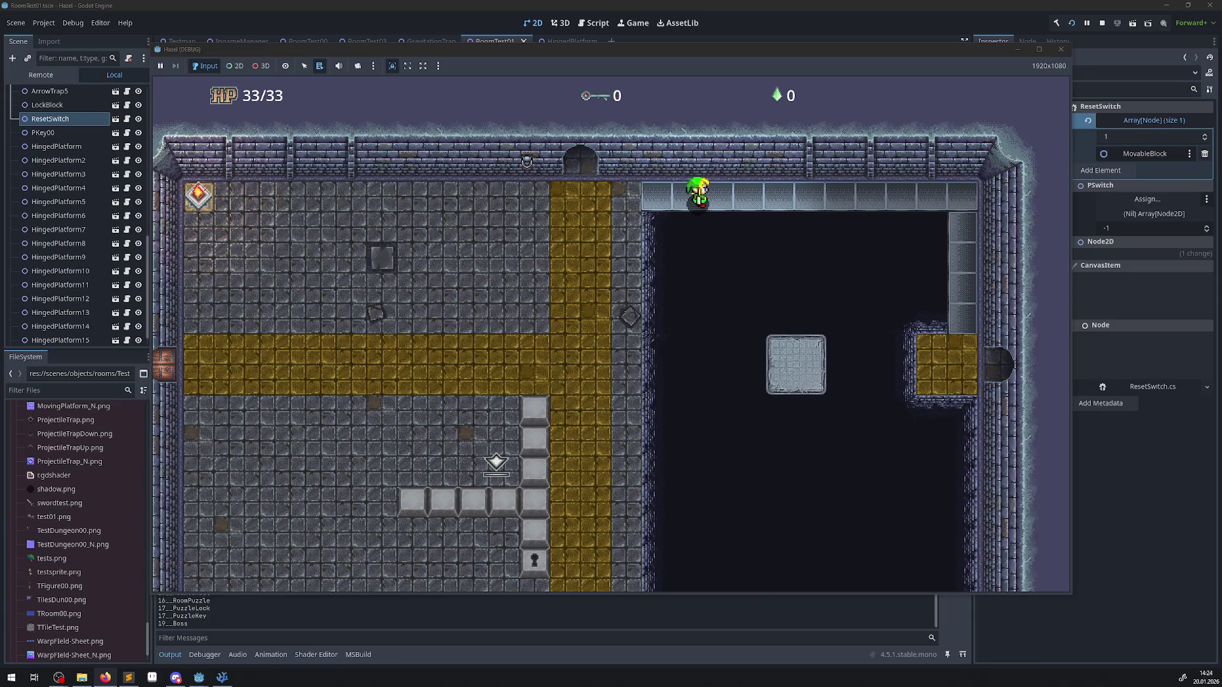
pyautogui.hotkey('alt', 'Tab')
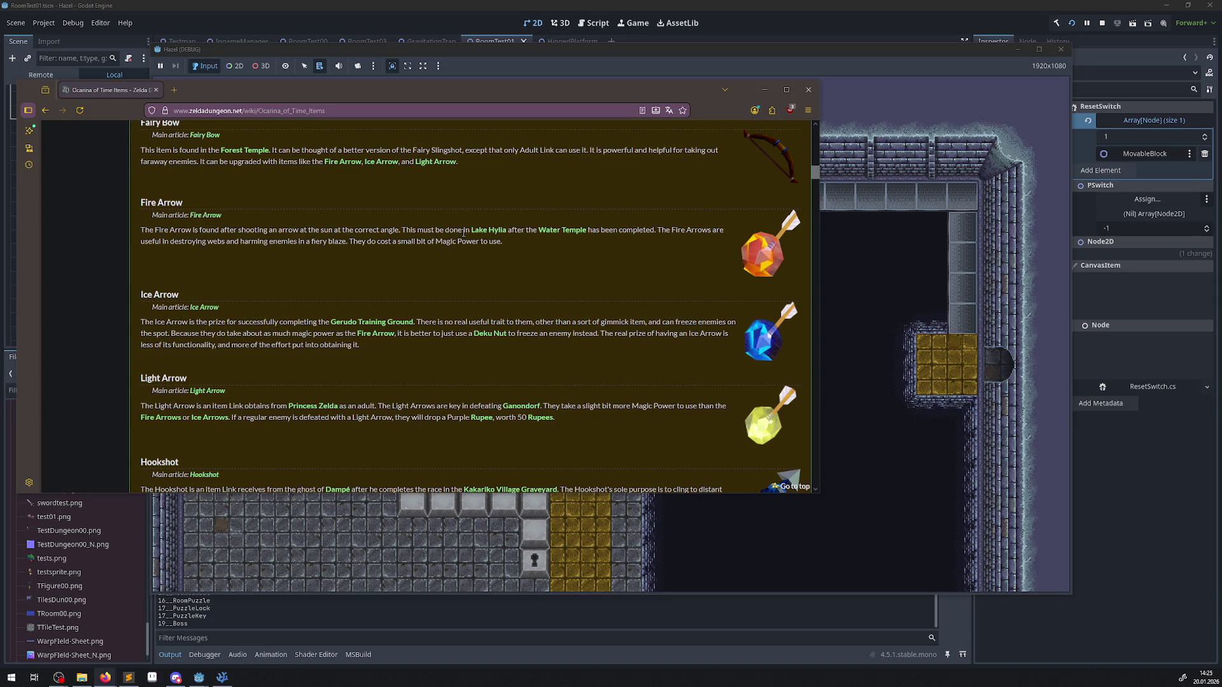
# - Scroll past the magic spells, swords, shields and tunics to the Kokiri, Iron and Hover Boots entries
pyautogui.scroll(-3, 488, 257)
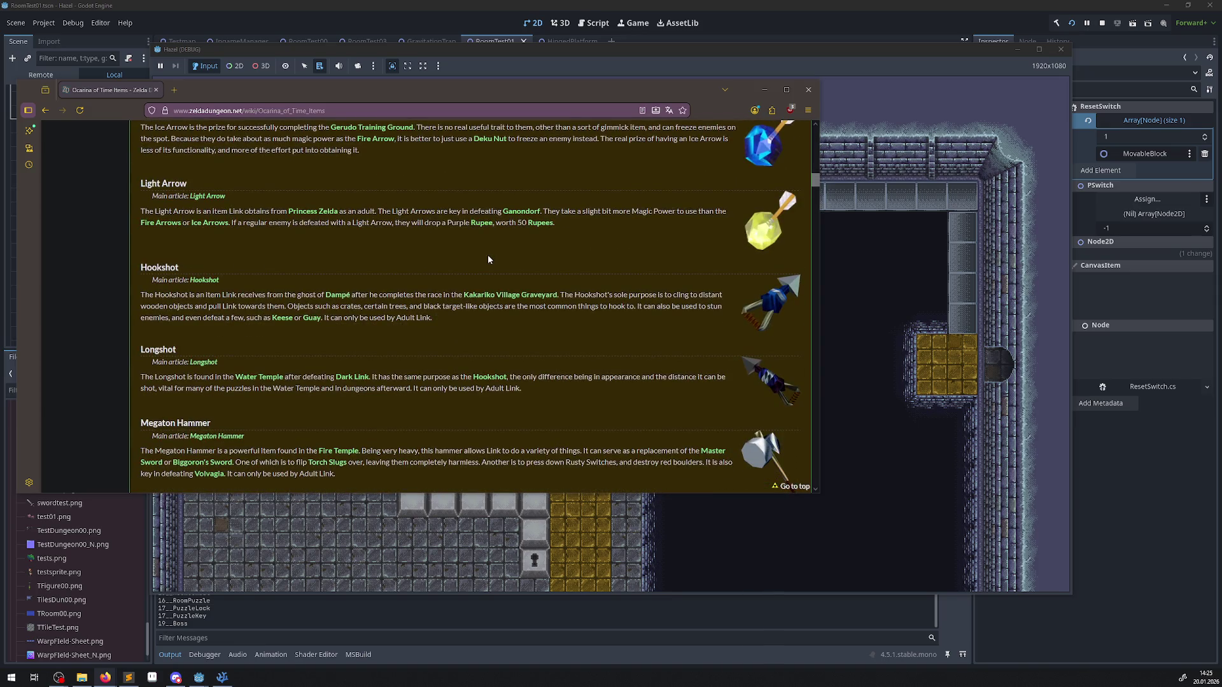
pyautogui.scroll(-1, 488, 257)
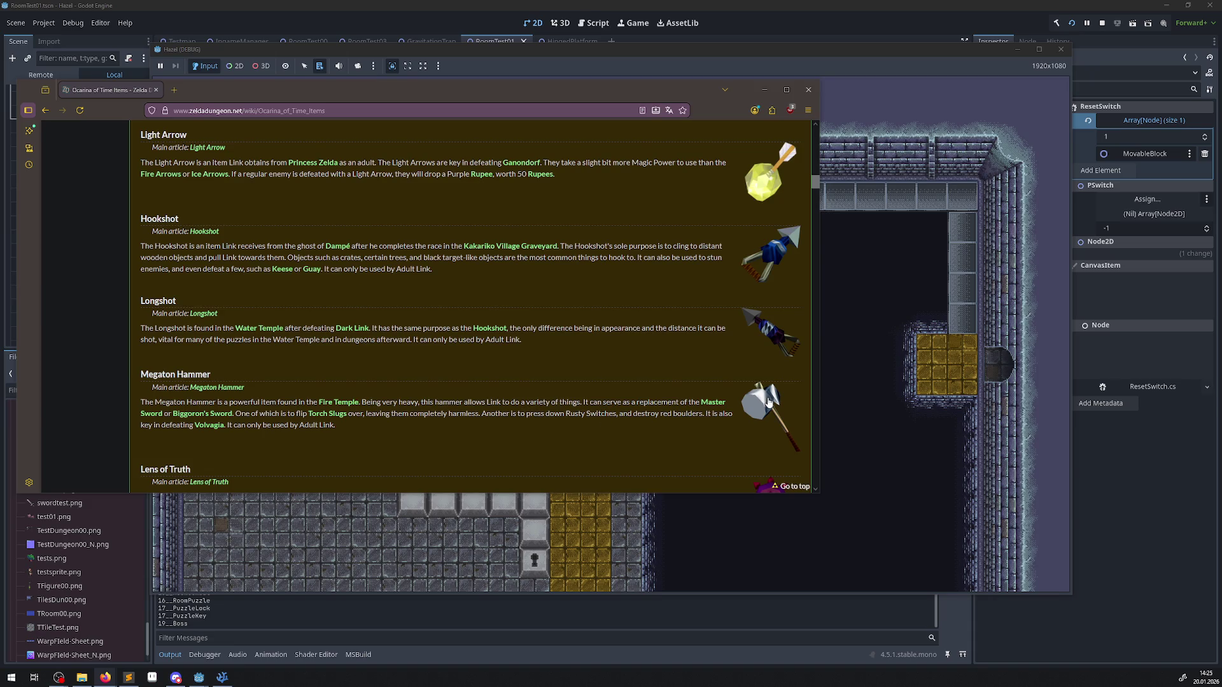
pyautogui.scroll(-1, 768, 402)
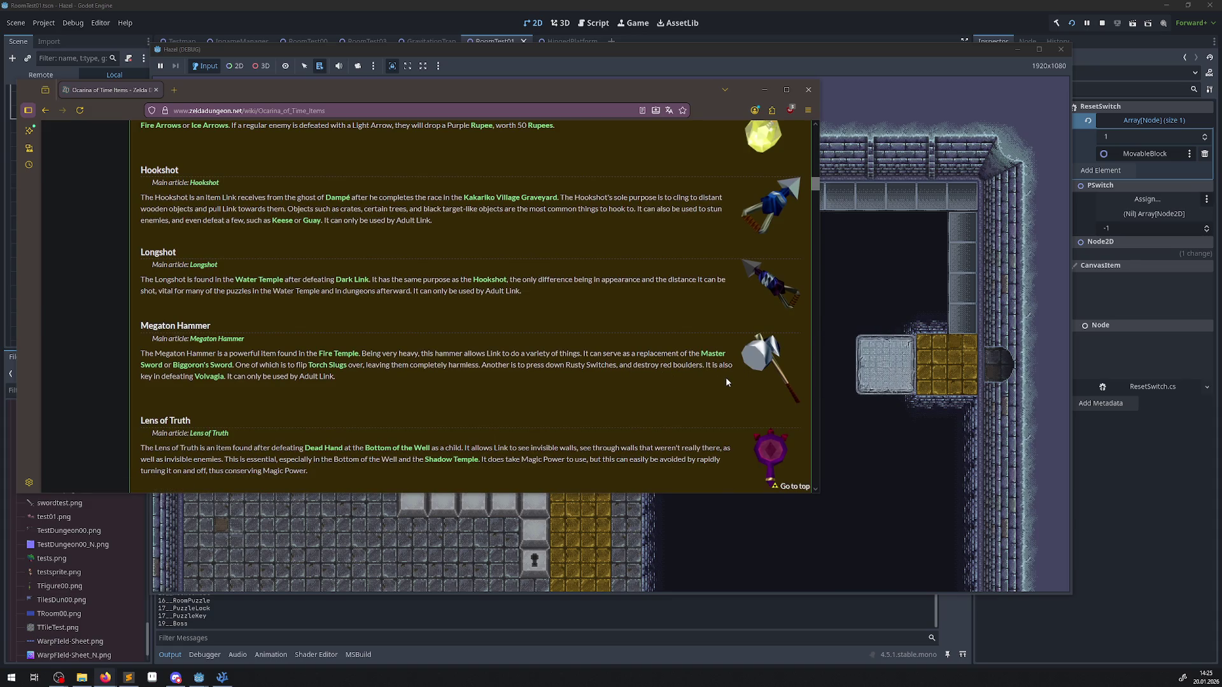
pyautogui.scroll(-2, 712, 384)
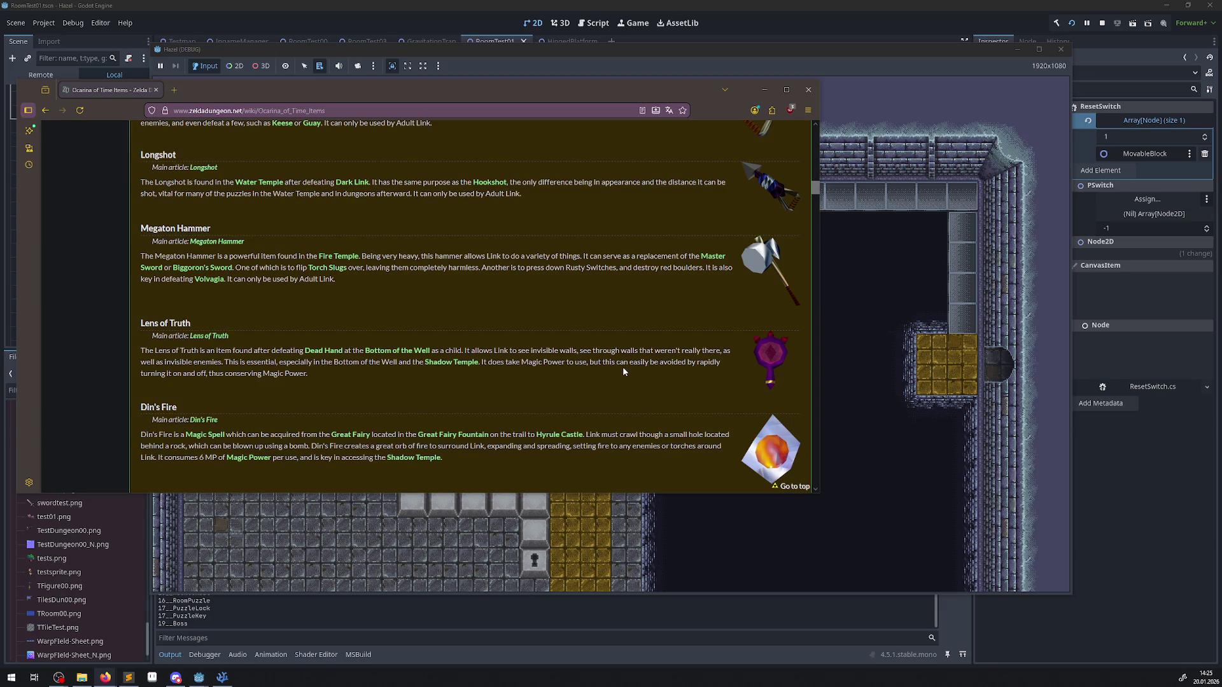
pyautogui.scroll(-3, 624, 372)
pyautogui.scroll(-5, 623, 372)
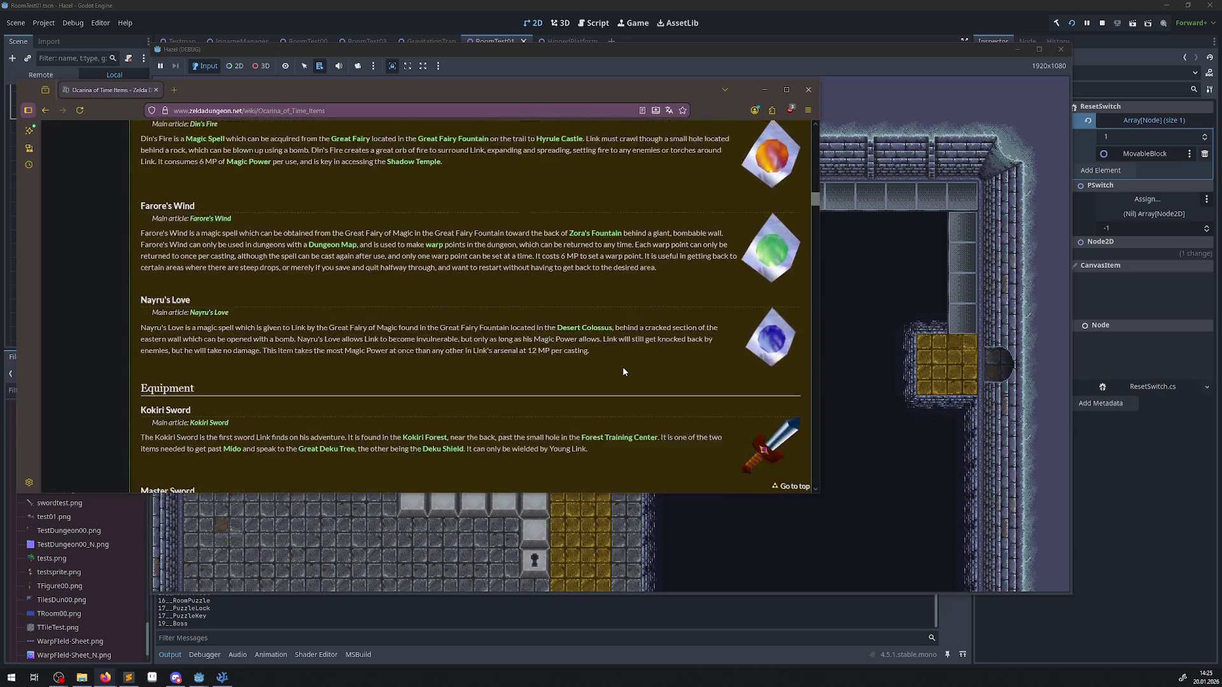
pyautogui.scroll(-3, 623, 372)
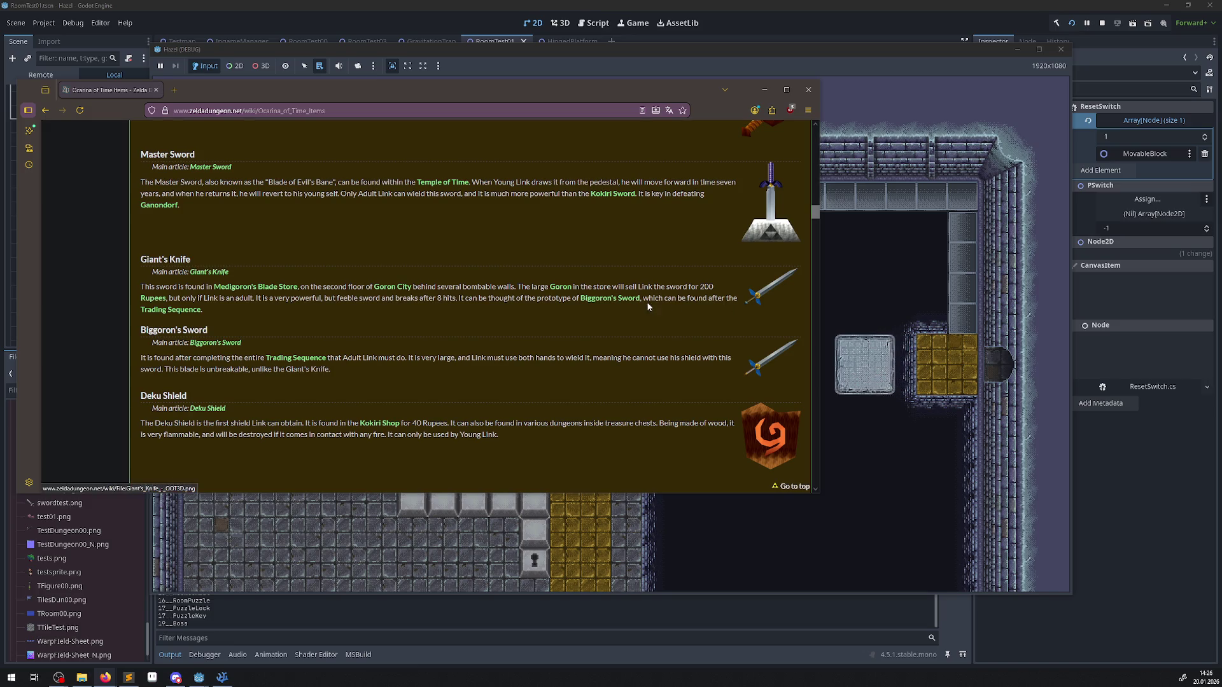
pyautogui.scroll(-2, 286, 290)
pyautogui.scroll(-3, 287, 289)
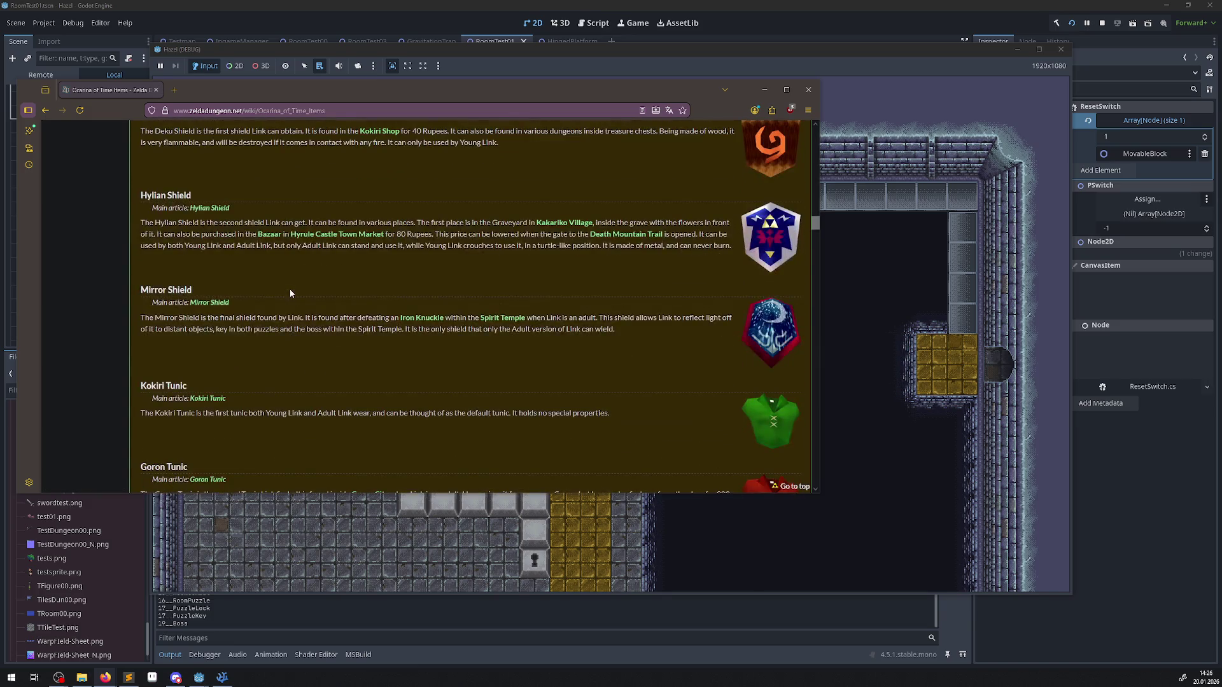
pyautogui.scroll(-2, 290, 288)
pyautogui.scroll(-4, 299, 296)
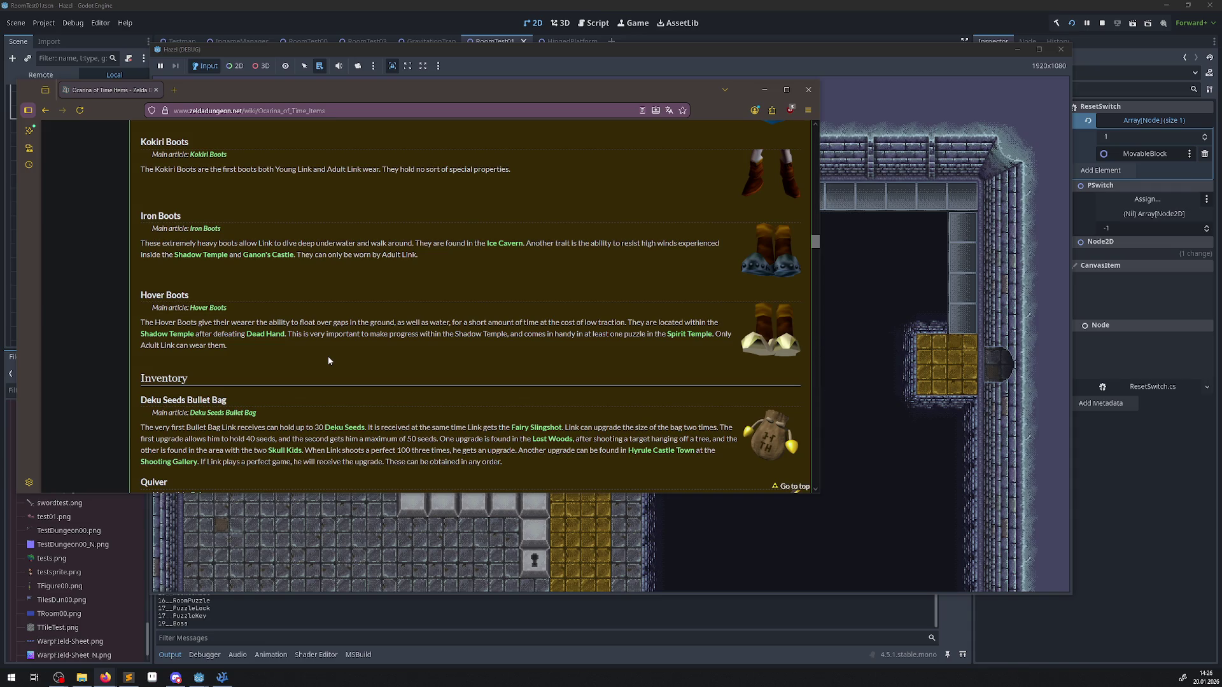
pyautogui.moveTo(329, 360)
pyautogui.mouseDown()
pyautogui.moveTo(240, 358)
pyautogui.moveTo(211, 185)
pyautogui.mouseUp()
pyautogui.click(213, 201)
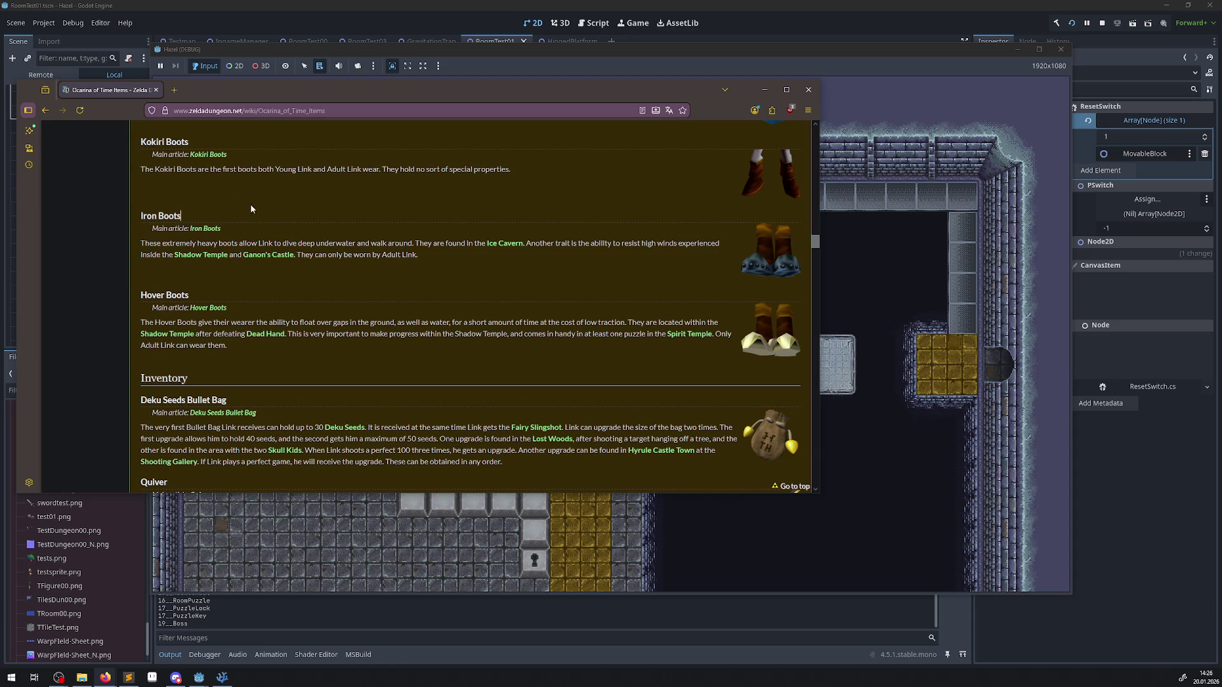
pyautogui.moveTo(251, 203)
pyautogui.mouseDown()
pyautogui.moveTo(251, 349)
pyautogui.moveTo(177, 178)
pyautogui.mouseUp()
pyautogui.click(273, 346)
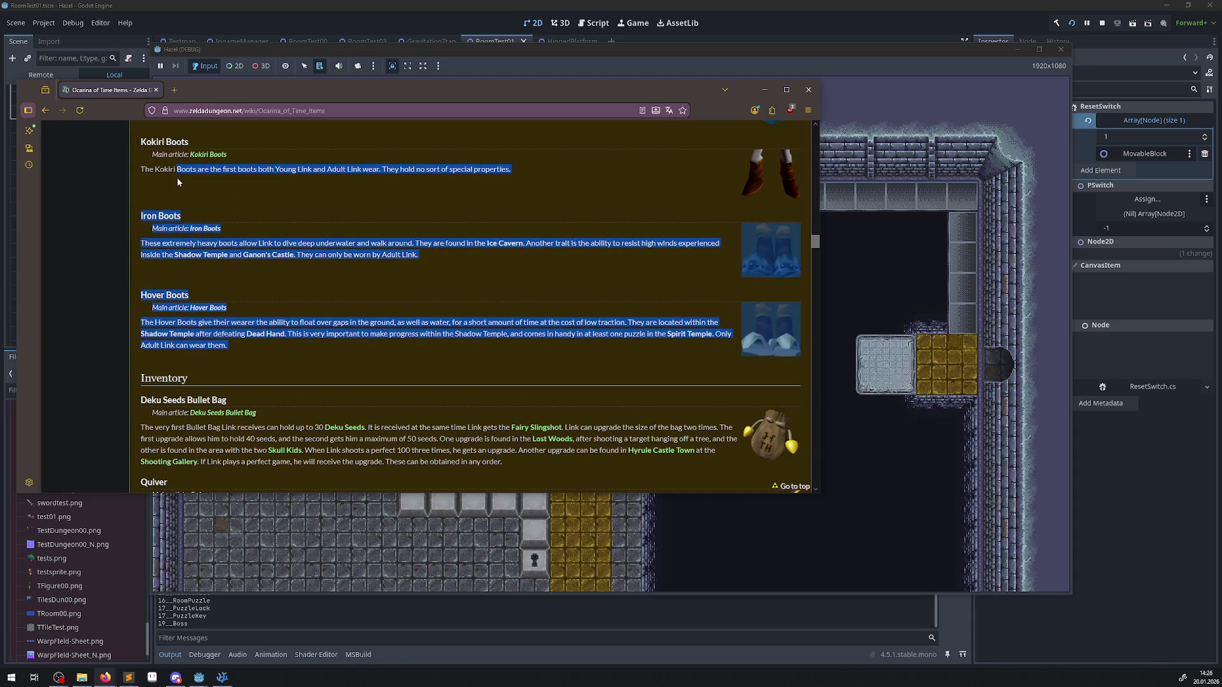
pyautogui.moveTo(228, 215); pyautogui.dragTo(250, 353)
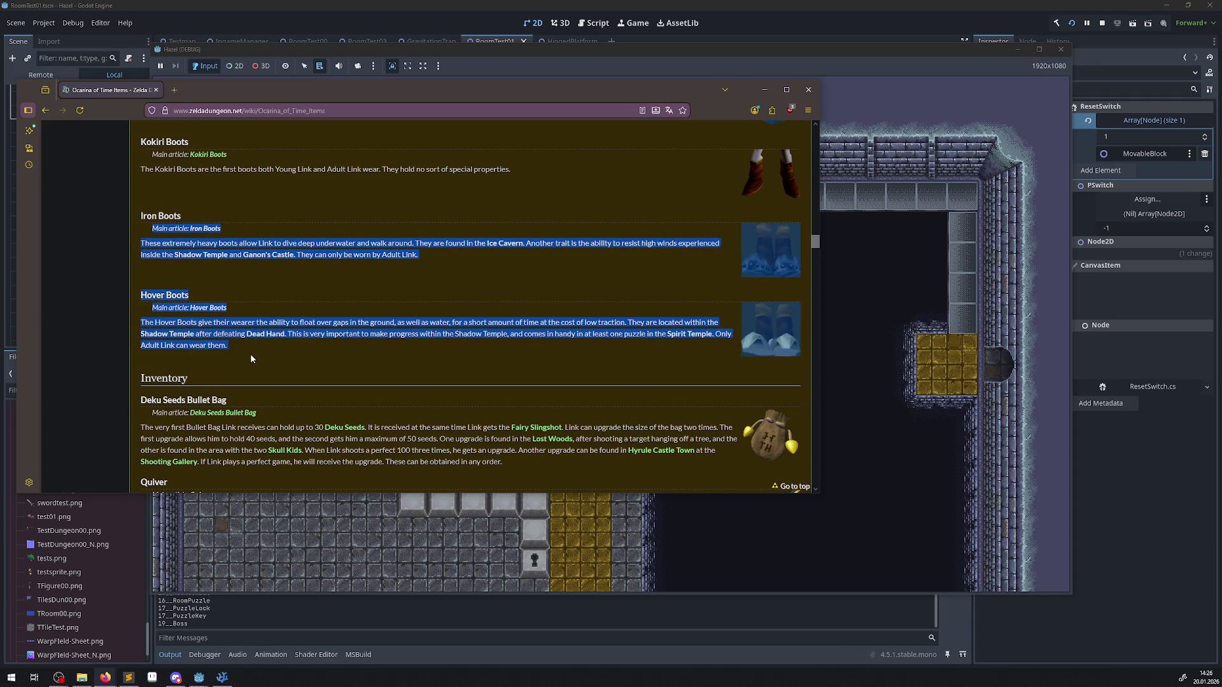
pyautogui.click(250, 354)
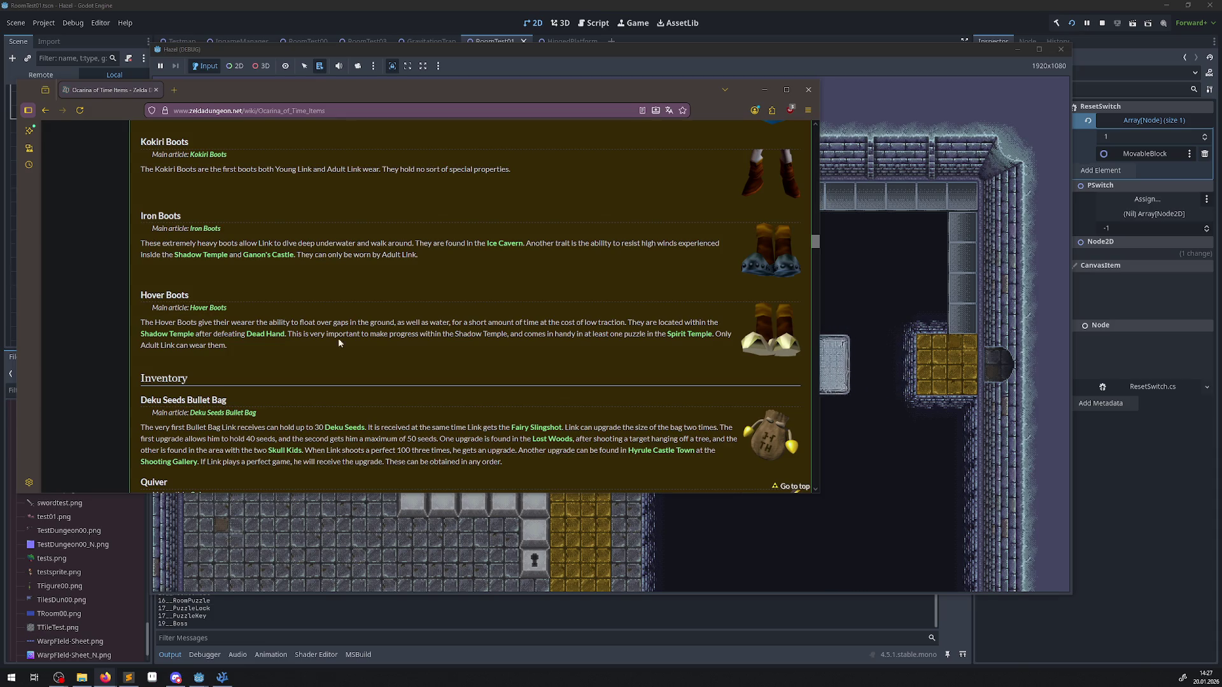
# - Scroll to the Golden Gauntlets entry, highlight its description, then clear the selection
pyautogui.scroll(-3, 555, 300)
pyautogui.scroll(-2, 517, 325)
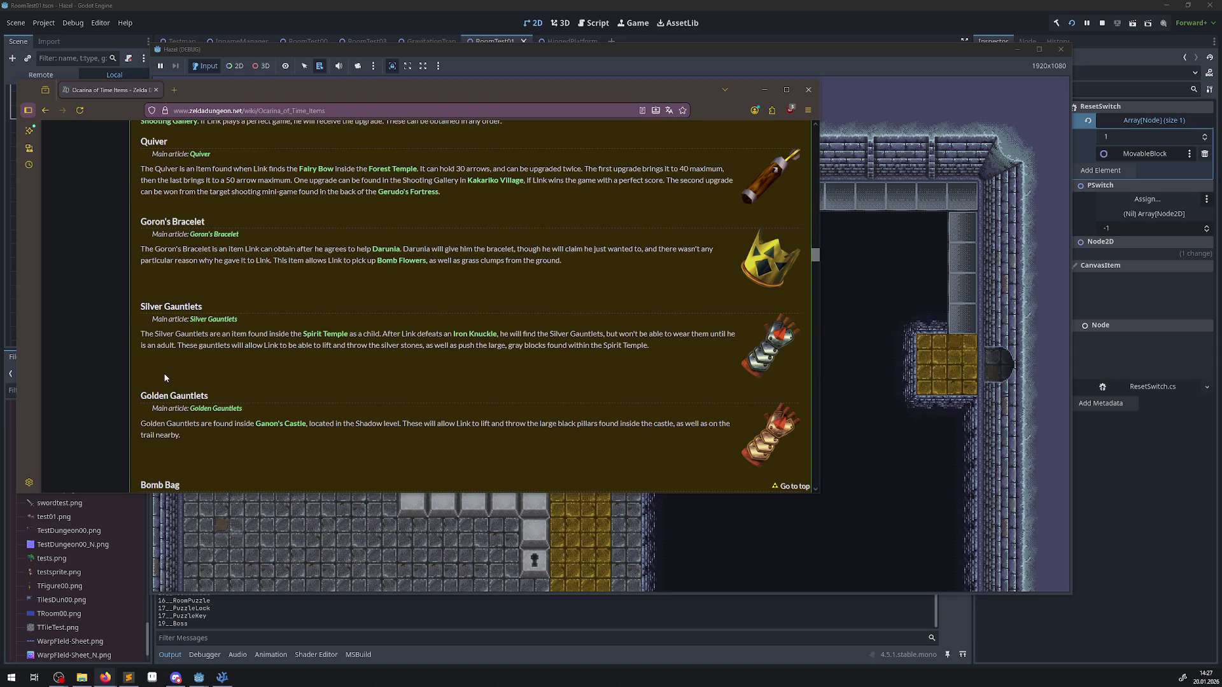
pyautogui.moveTo(164, 396); pyautogui.dragTo(223, 439)
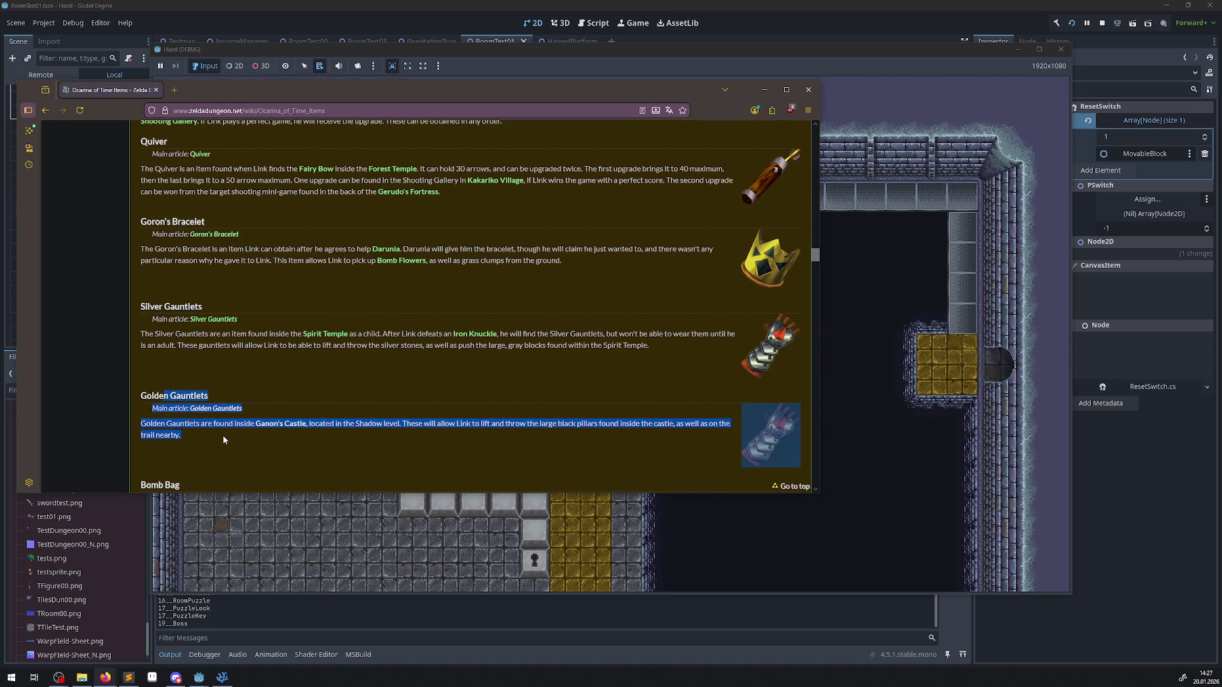
pyautogui.click(187, 380)
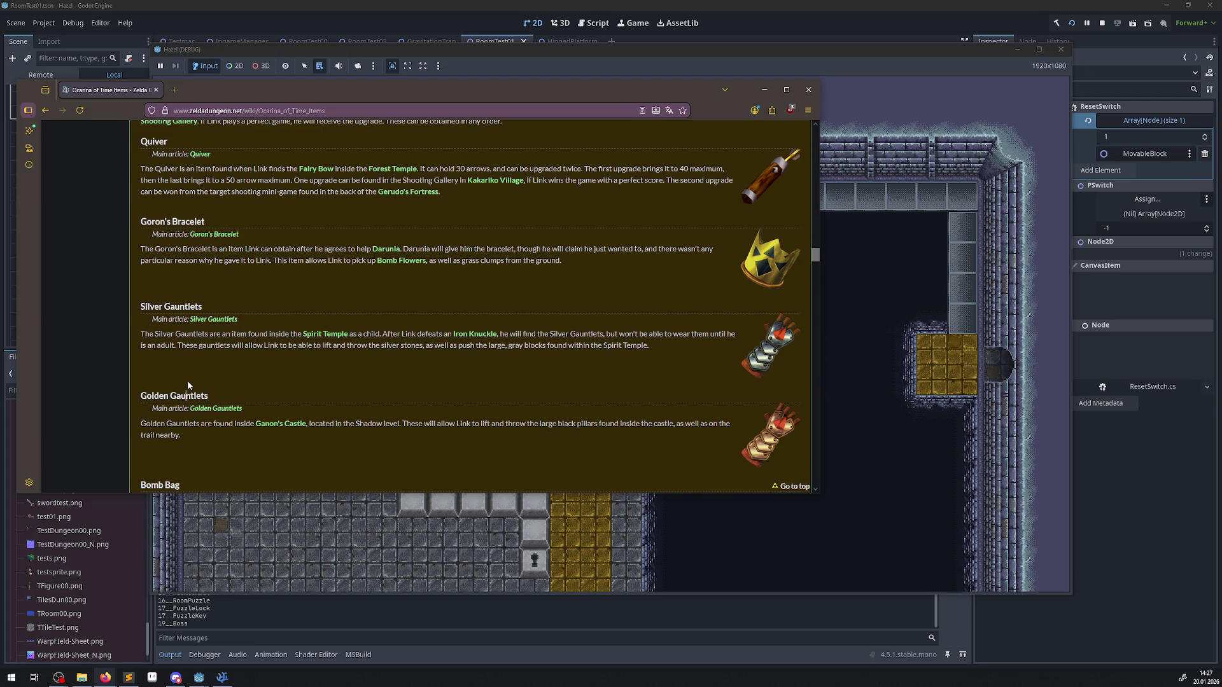
# - Scroll down through the rest of the Ocarina of Time items list
pyautogui.scroll(-5, 380, 420)
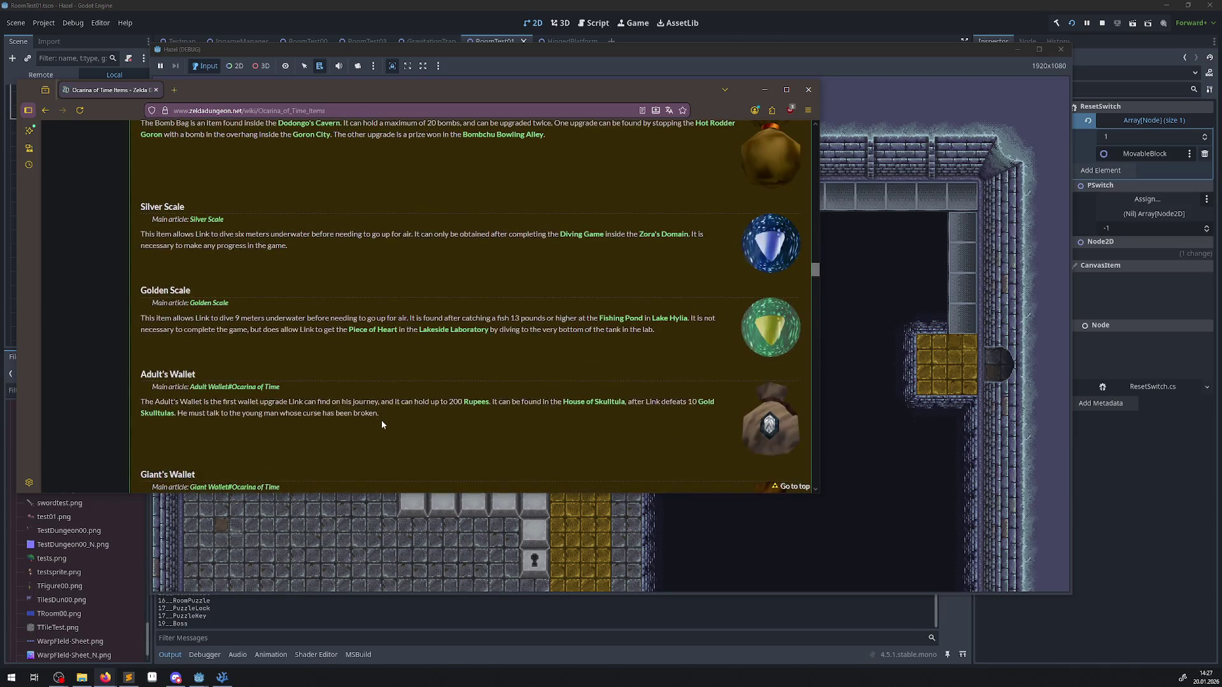
pyautogui.scroll(-7, 381, 420)
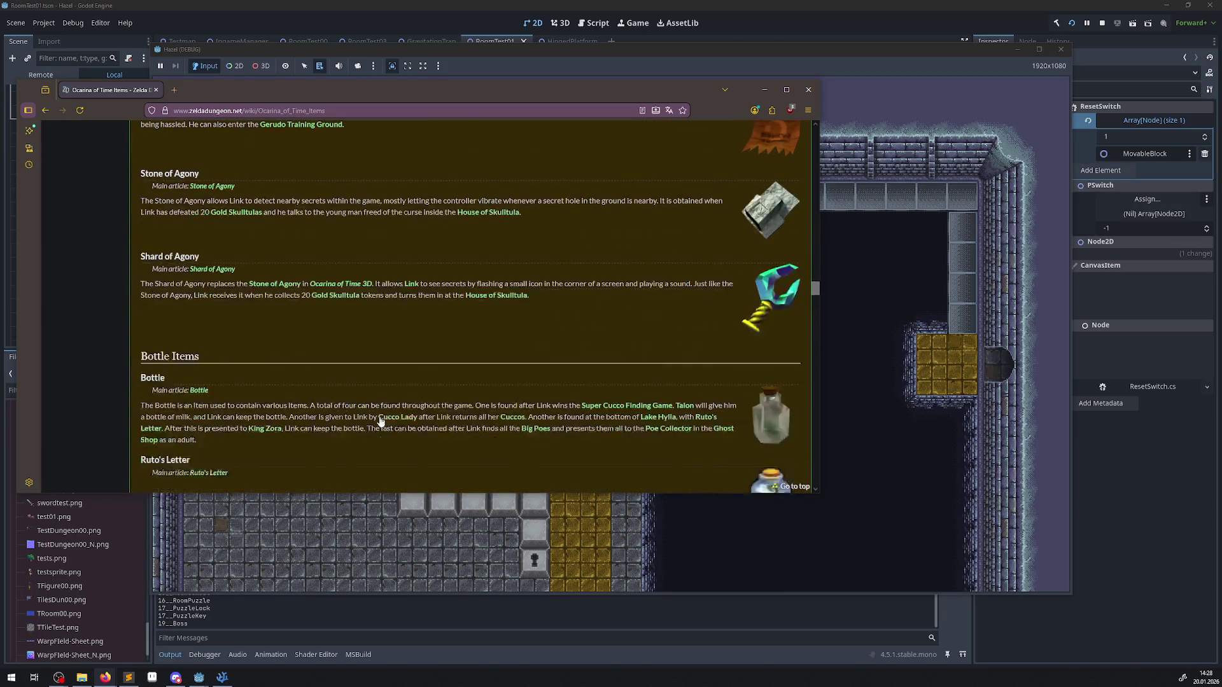
pyautogui.scroll(-8, 380, 420)
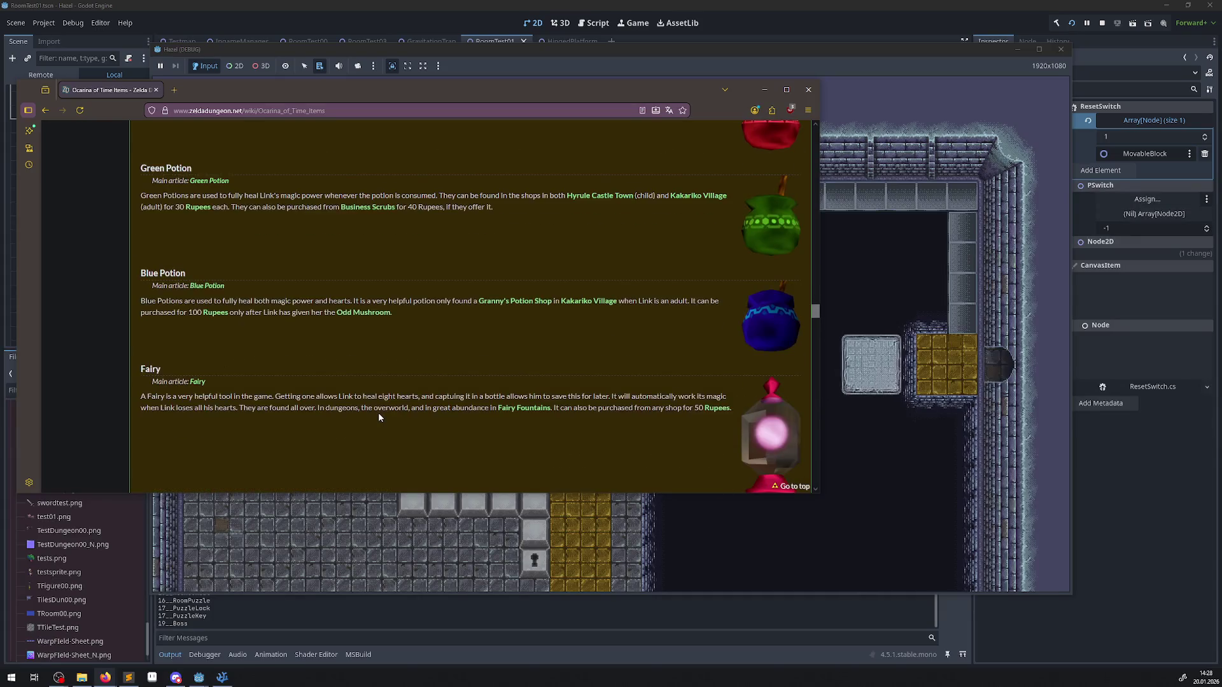
pyautogui.scroll(-5, 378, 415)
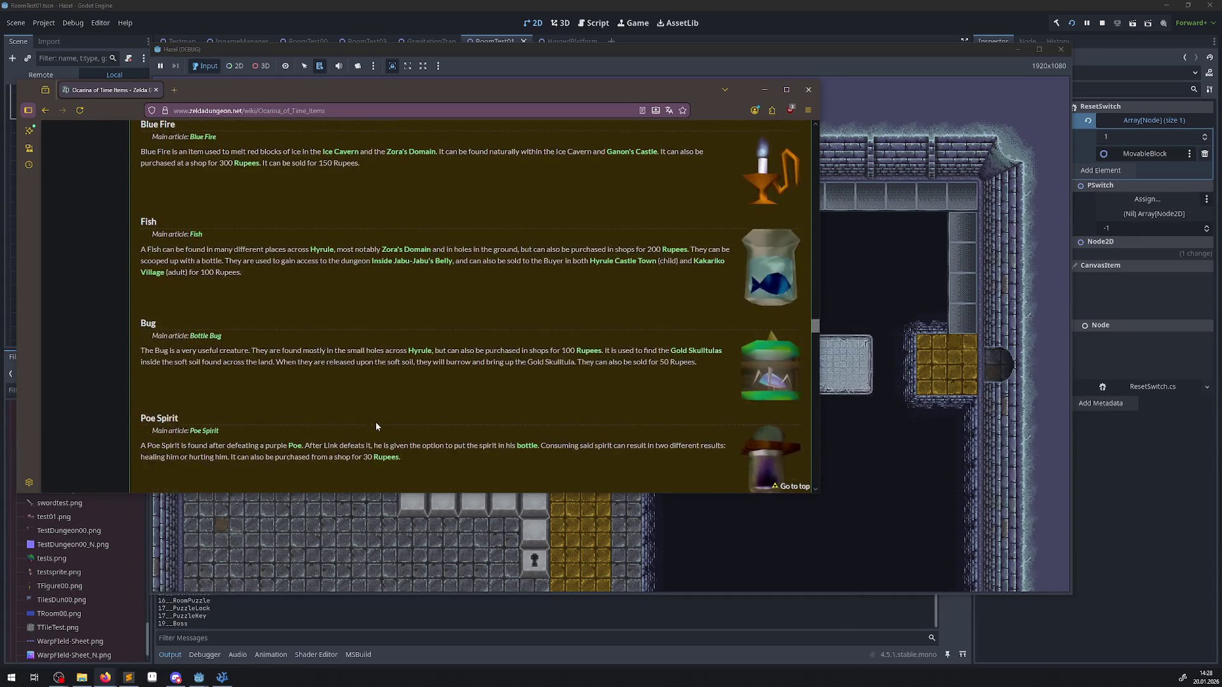
pyautogui.scroll(-3, 375, 426)
pyautogui.scroll(-4, 376, 426)
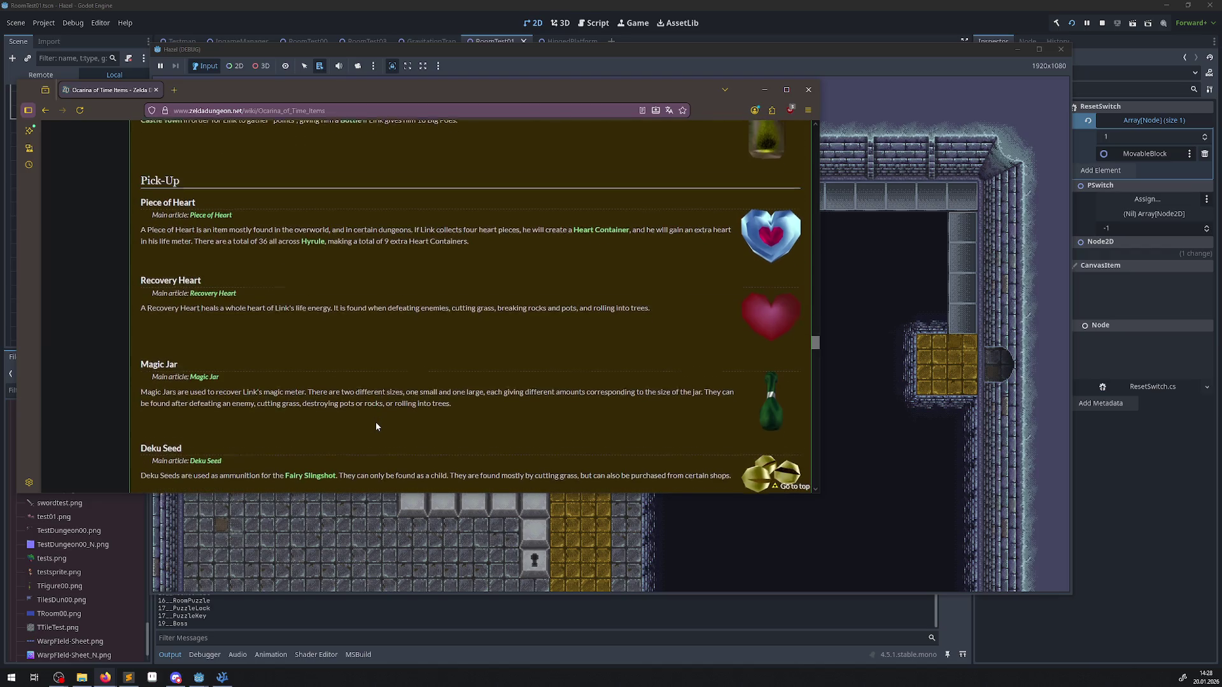
pyautogui.scroll(-9, 376, 426)
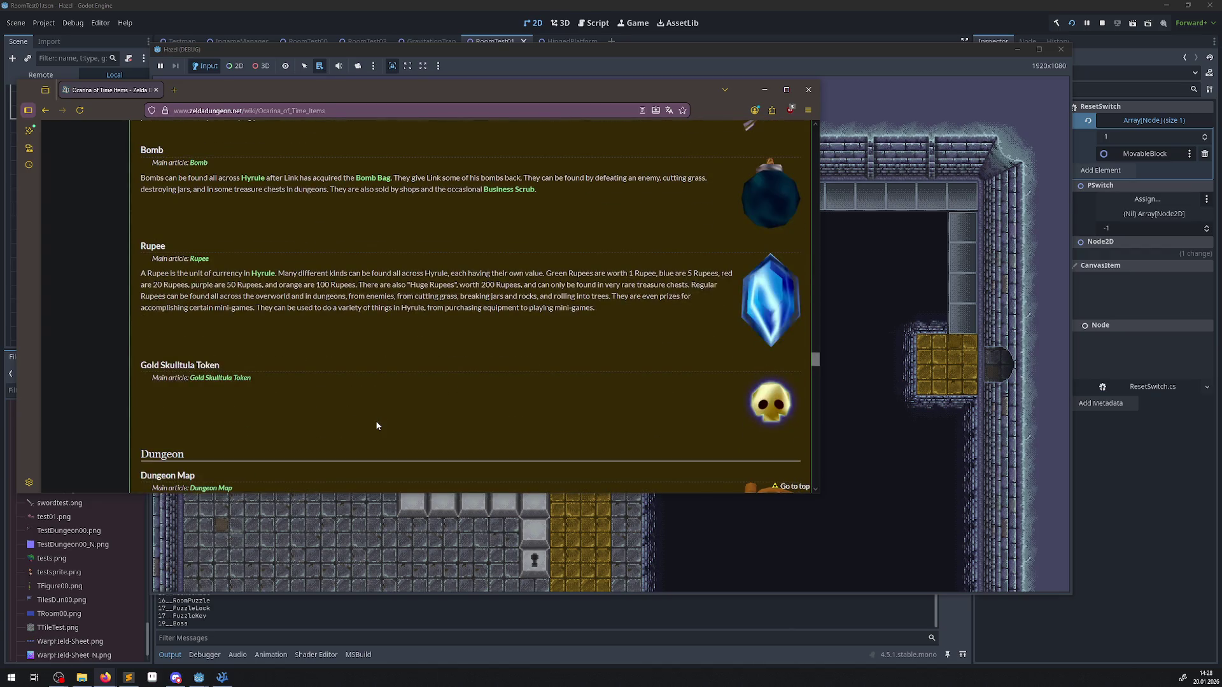
pyautogui.scroll(-10, 377, 425)
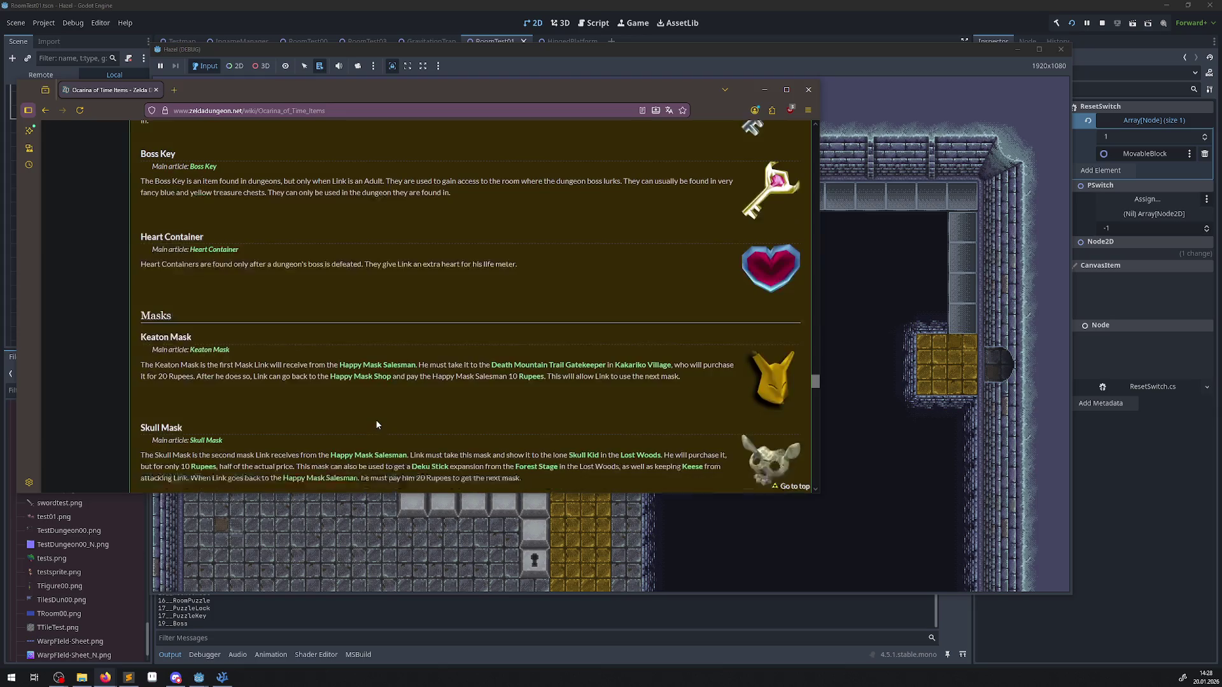
pyautogui.scroll(-3, 376, 425)
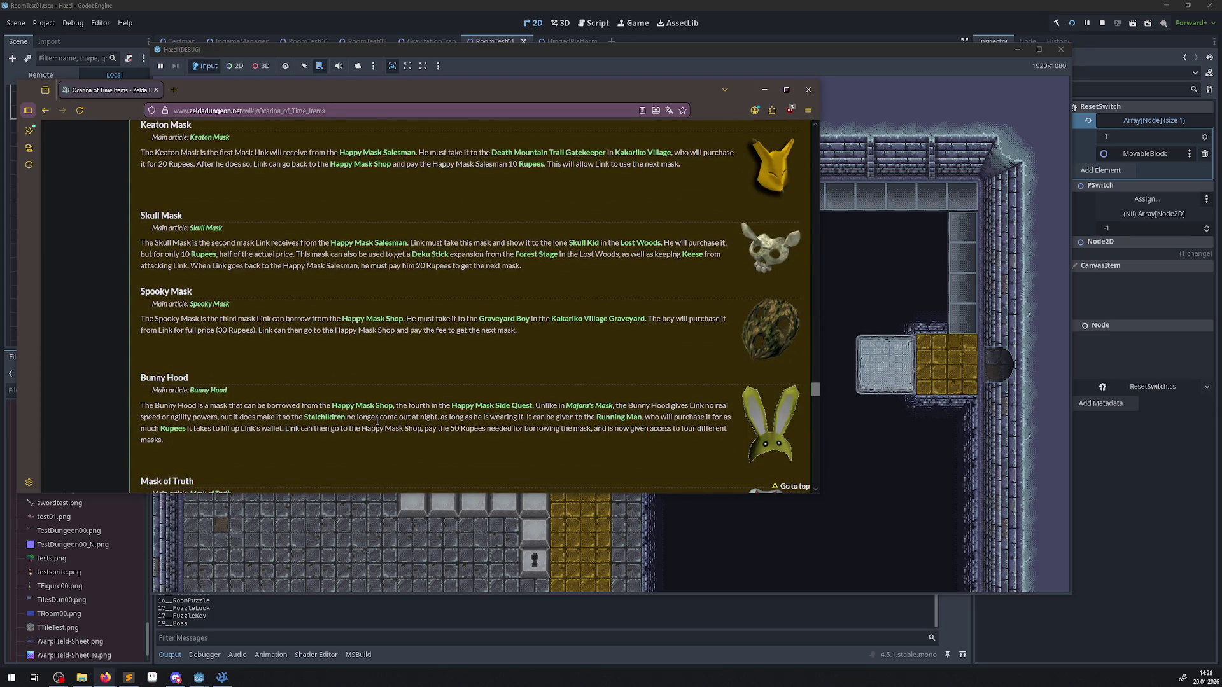
pyautogui.scroll(-3, 373, 415)
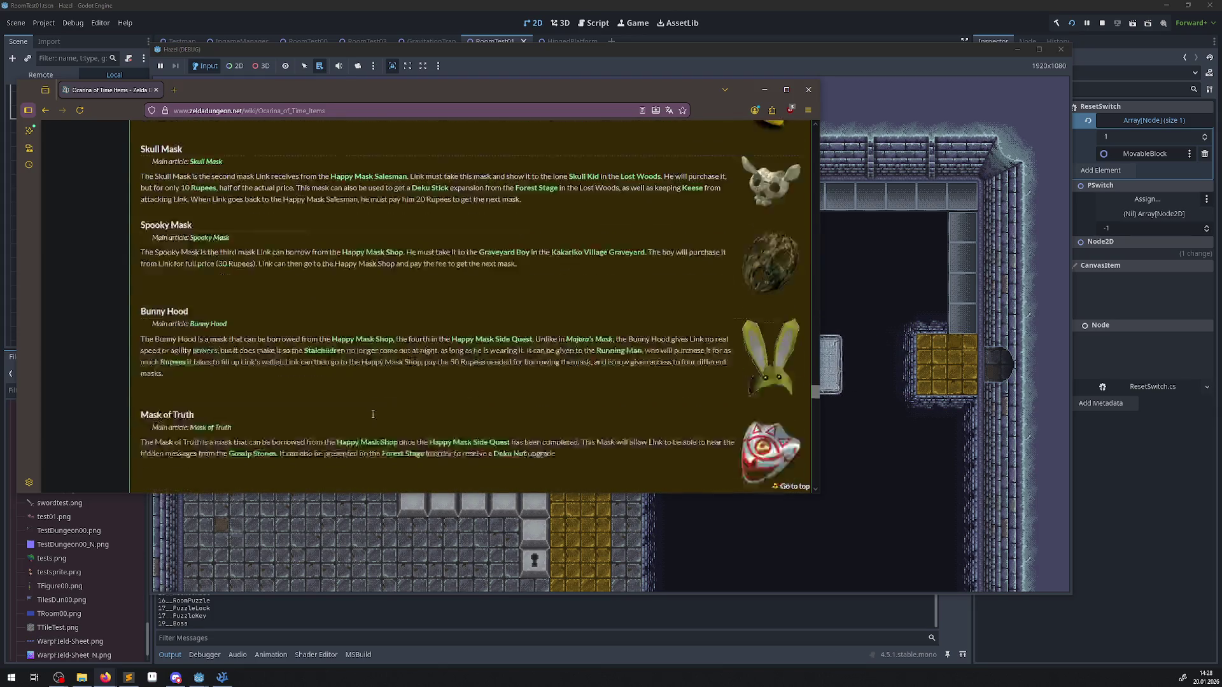
pyautogui.scroll(-5, 373, 415)
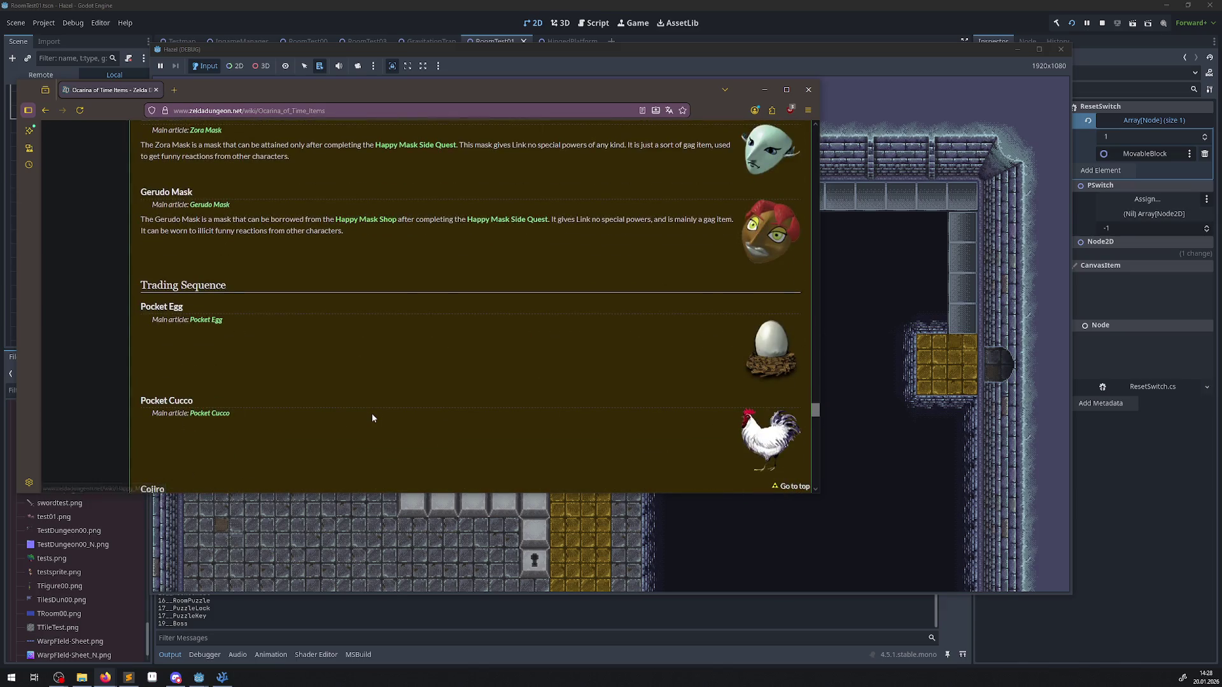
pyautogui.scroll(-2, 372, 417)
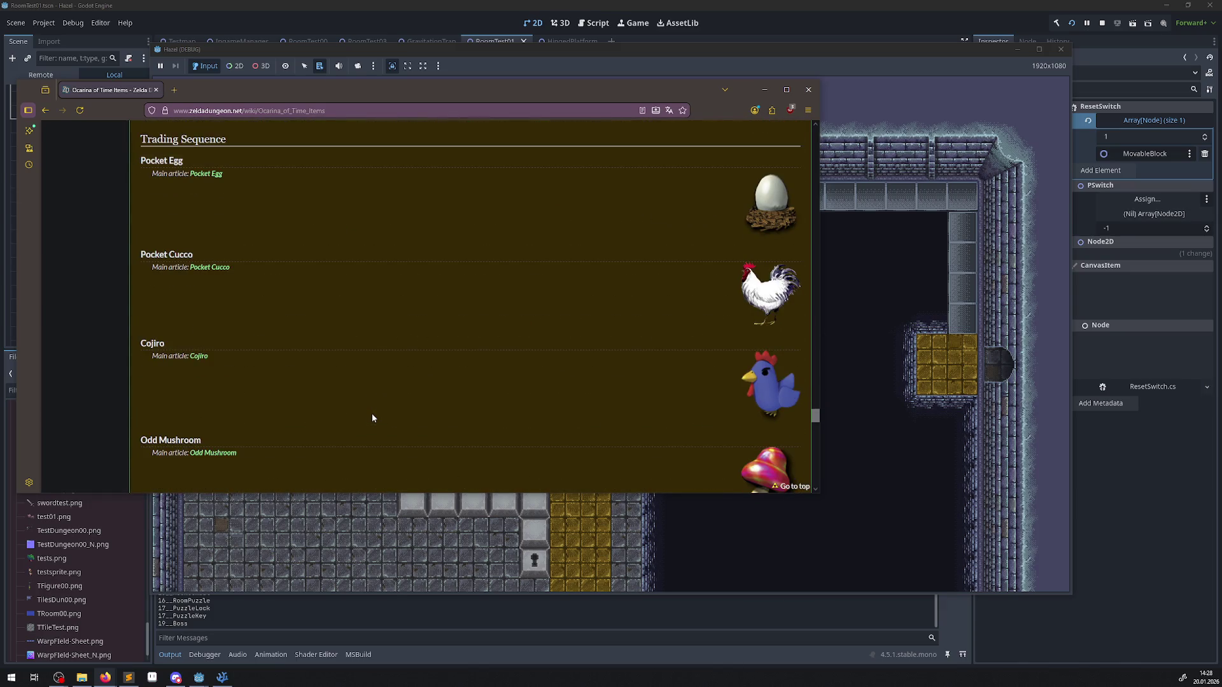
pyautogui.scroll(-2, 399, 391)
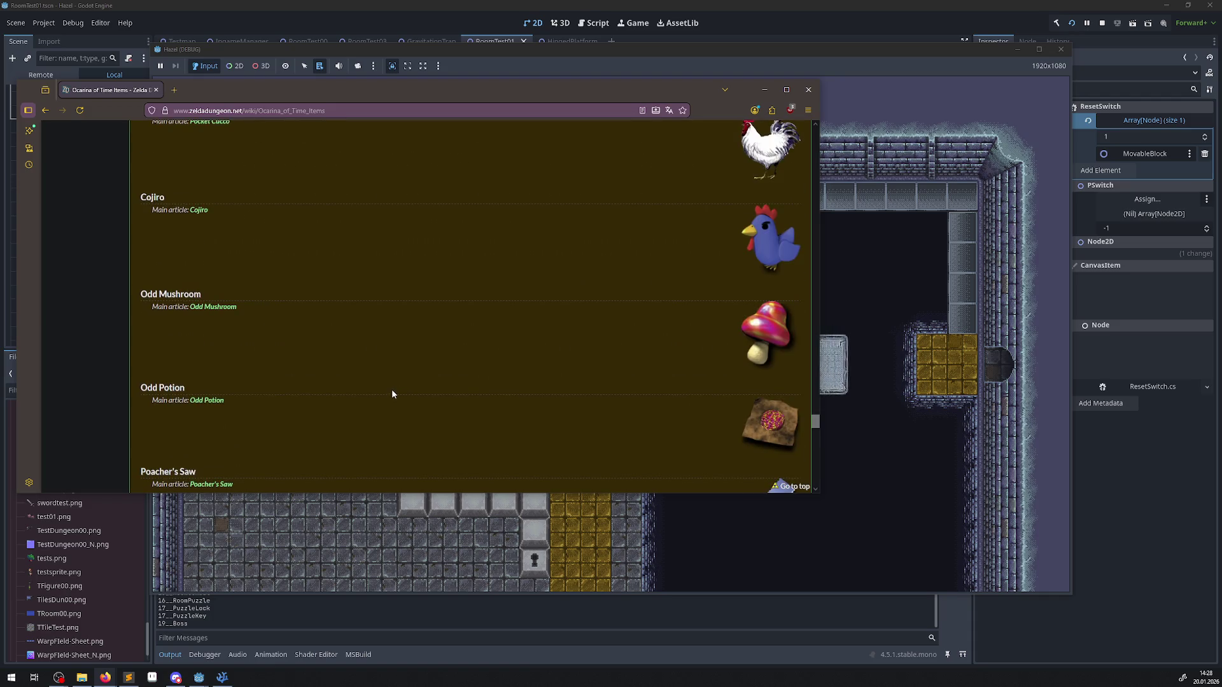
pyautogui.scroll(-5, 414, 376)
pyautogui.scroll(-3, 457, 366)
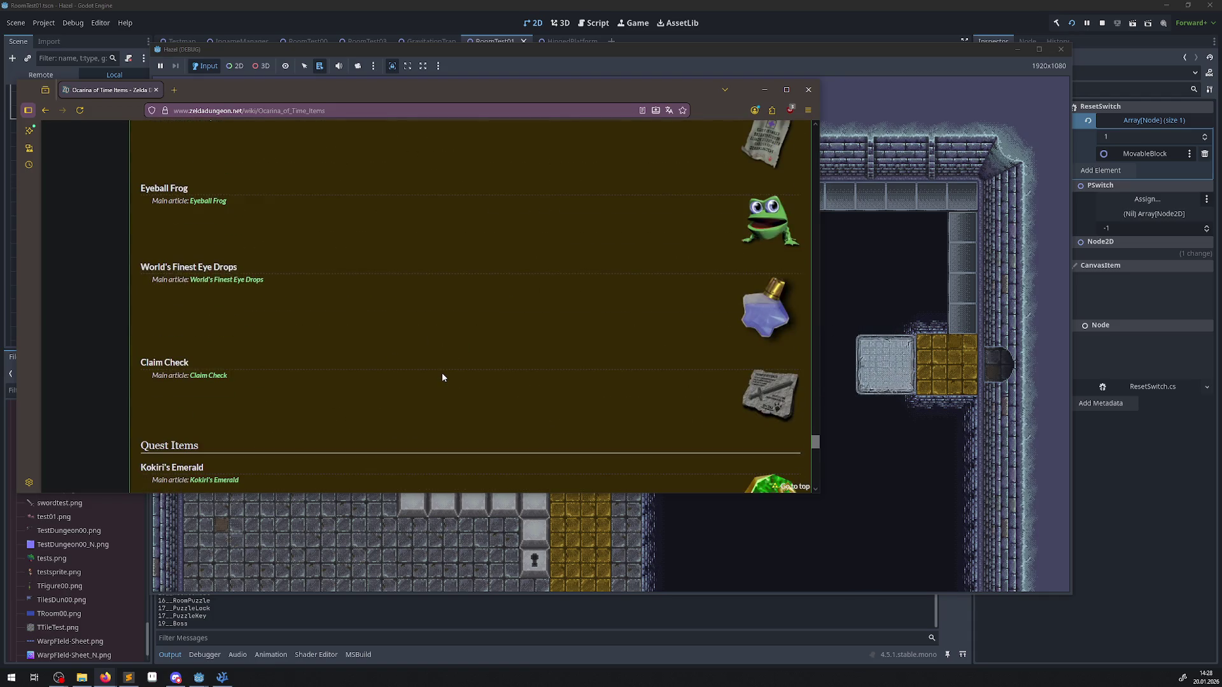
# - Close the wiki browser window and bring the running game window back into focus
pyautogui.scroll(4, 442, 376)
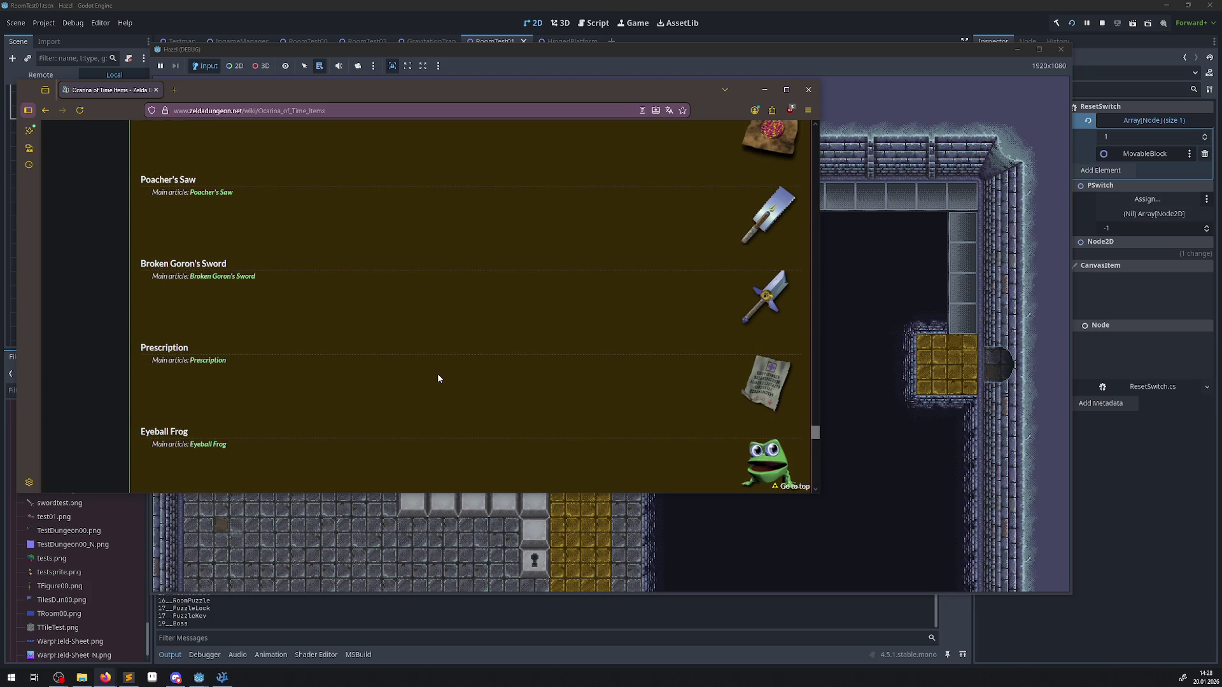
pyautogui.click(810, 92)
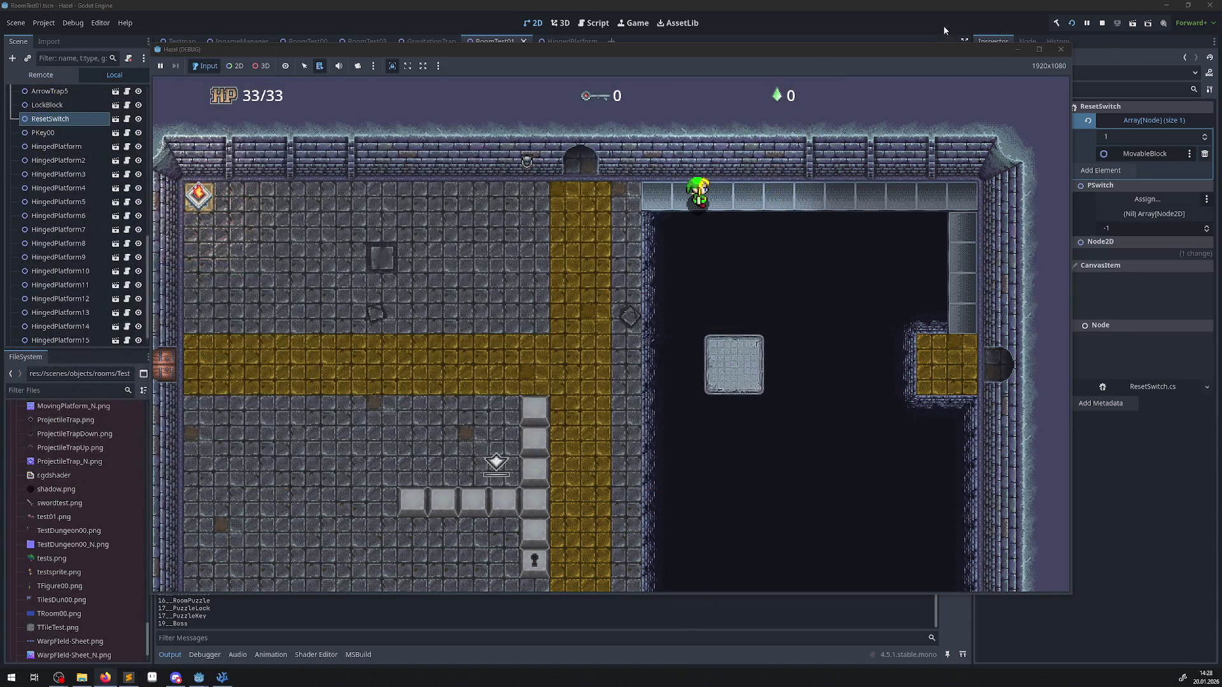
pyautogui.click(887, 51)
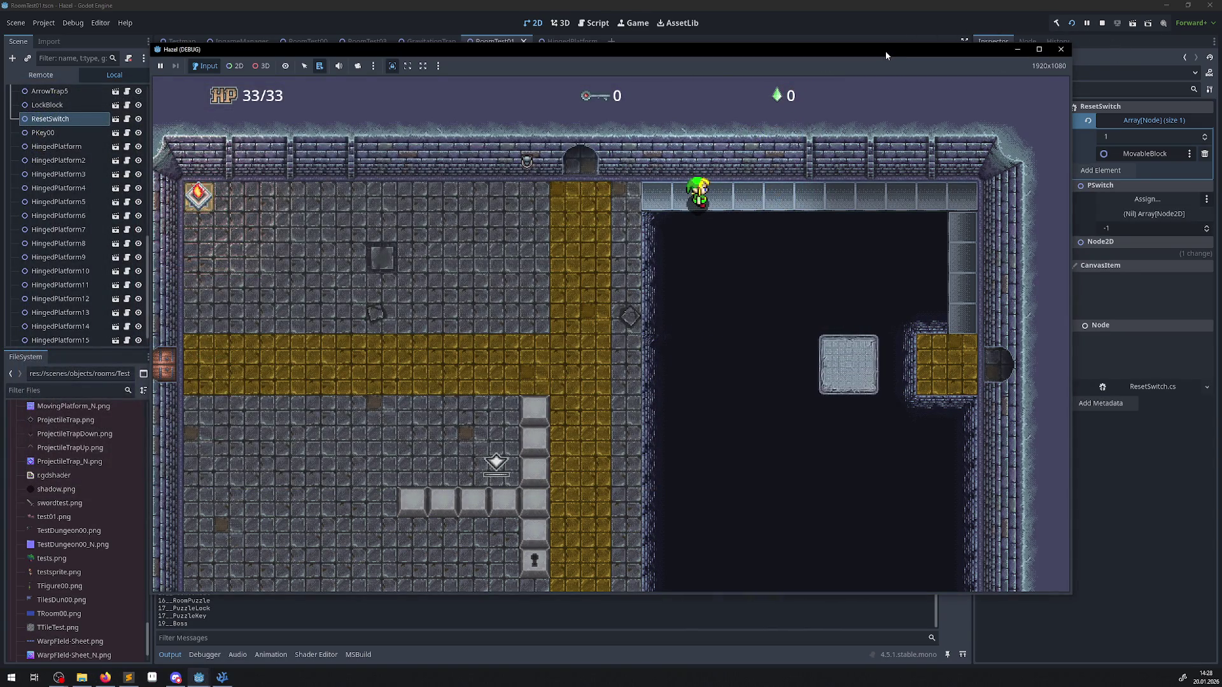